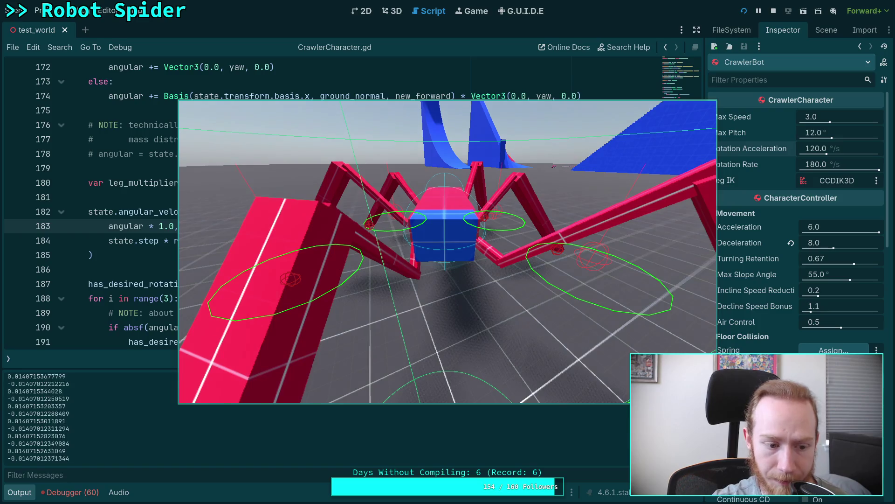
- Stop the running game and switch to the Python workspace, then to the planet-game terminal workspace
click(774, 11)
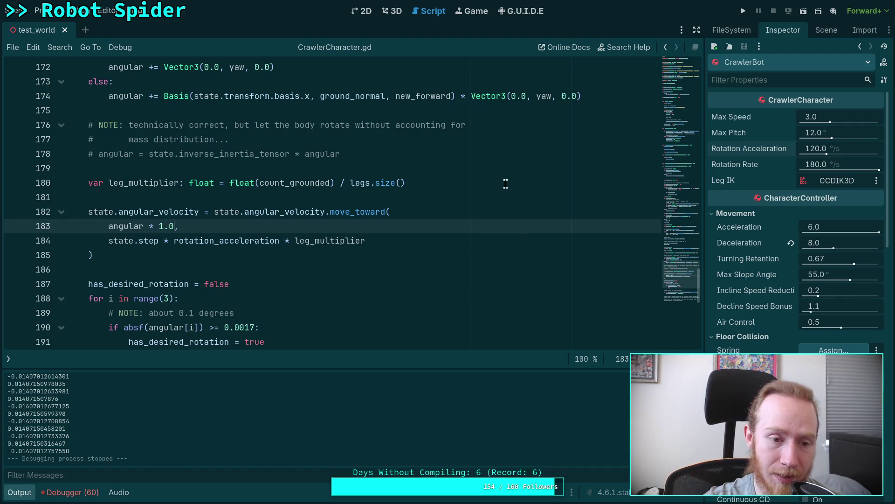
scroll(411, 196, up, 7)
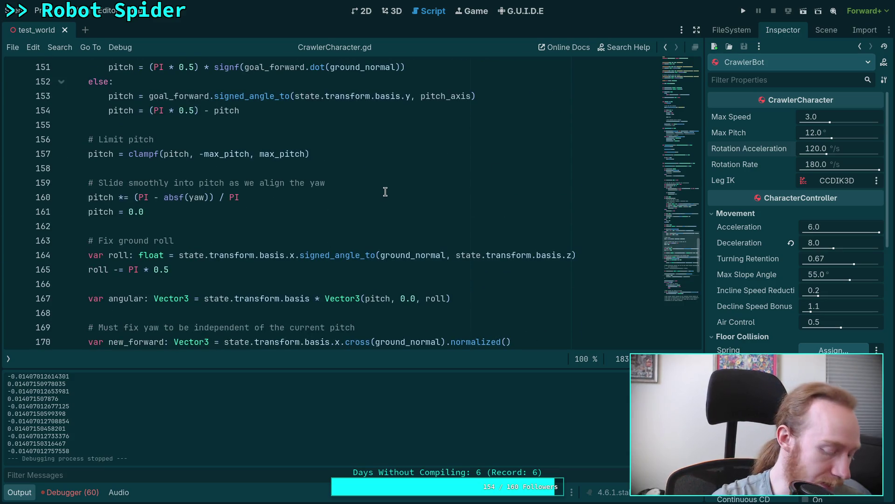
key(super+4)
key(super+1)
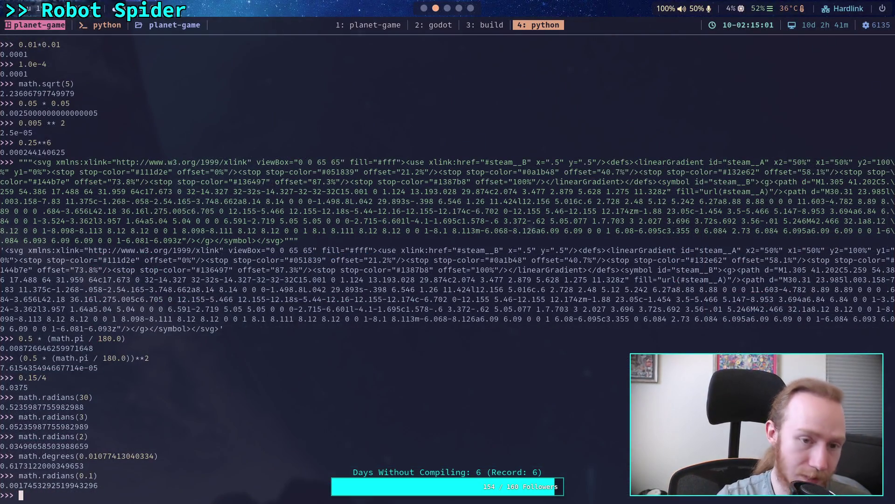
- Quit nvim with :q! and :q, then run git diff in the project
text(:q)
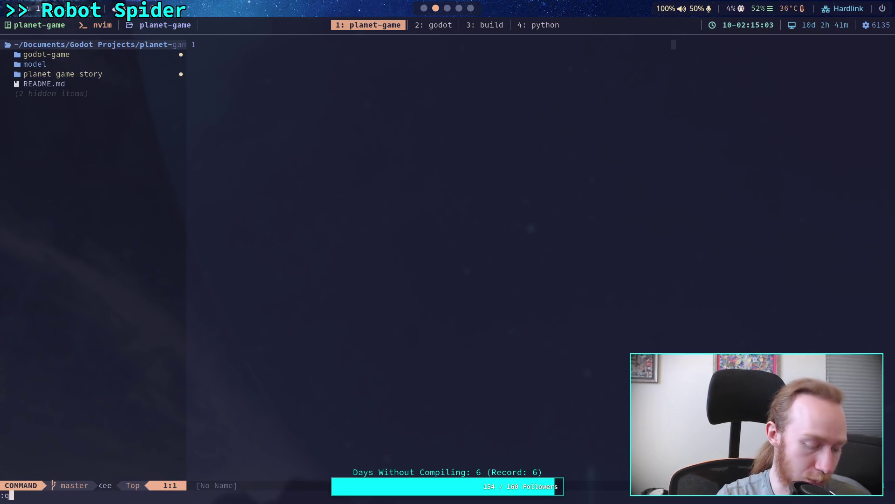
text(!)
key(Return)
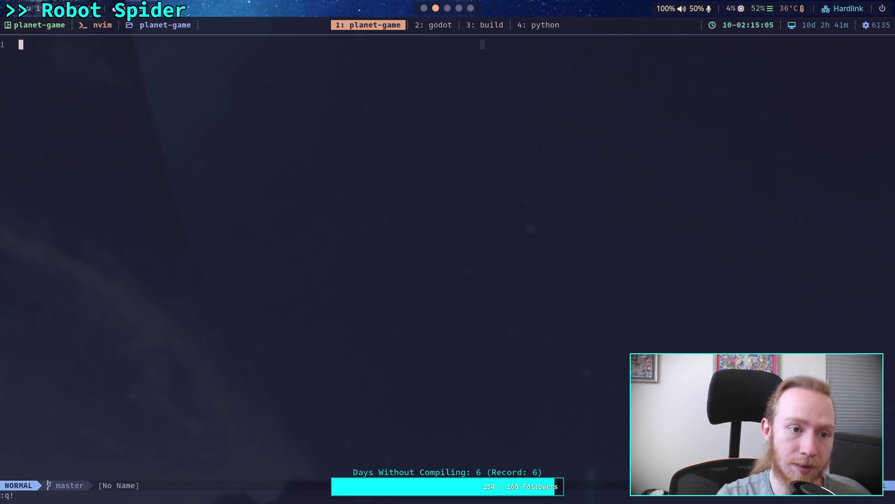
text(:q)
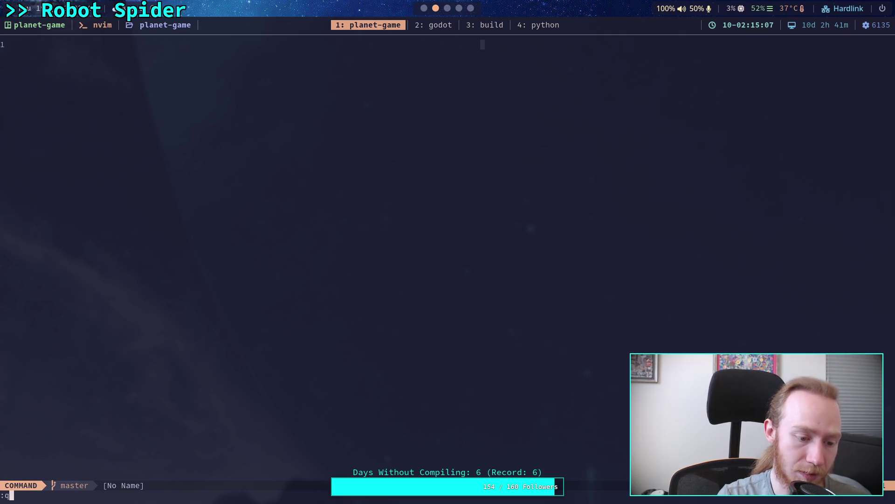
key(Return)
text(git diff)
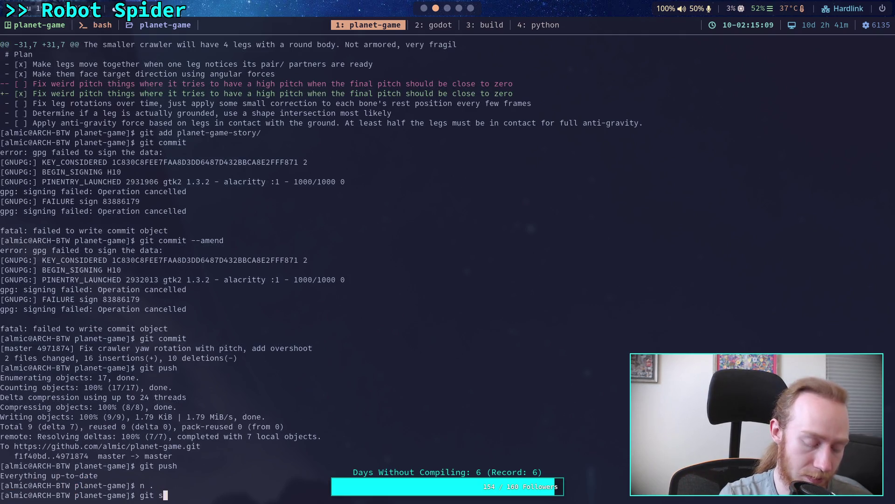
key(Return)
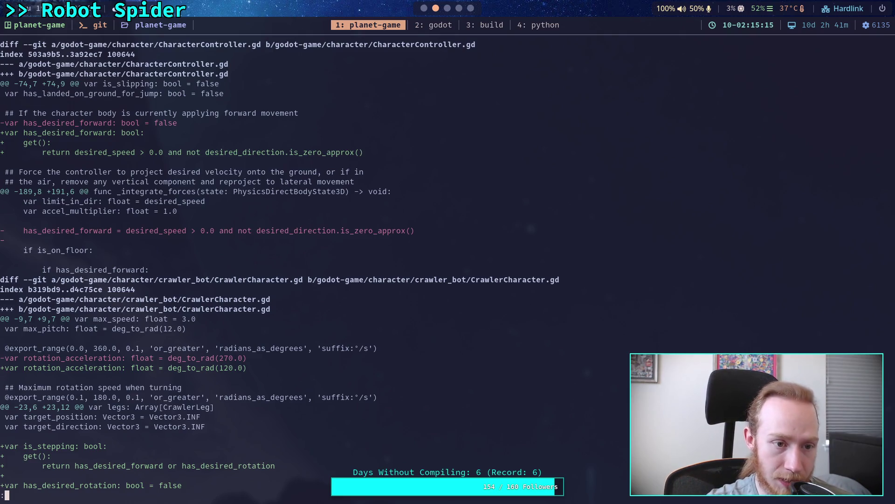
- Scroll through the diff to review the _solve_rotation restrict_yaw and all_legs_comfortable yaw changes
scroll(280, 266, down, 6)
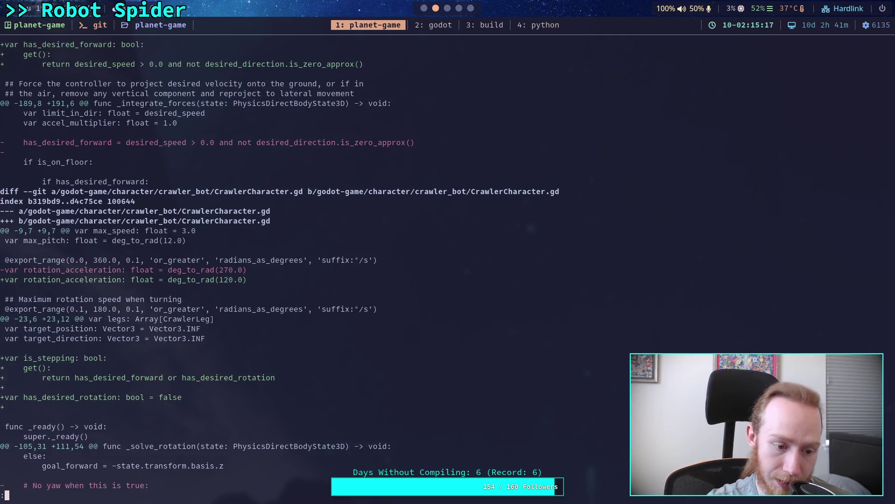
scroll(280, 265, down, 15)
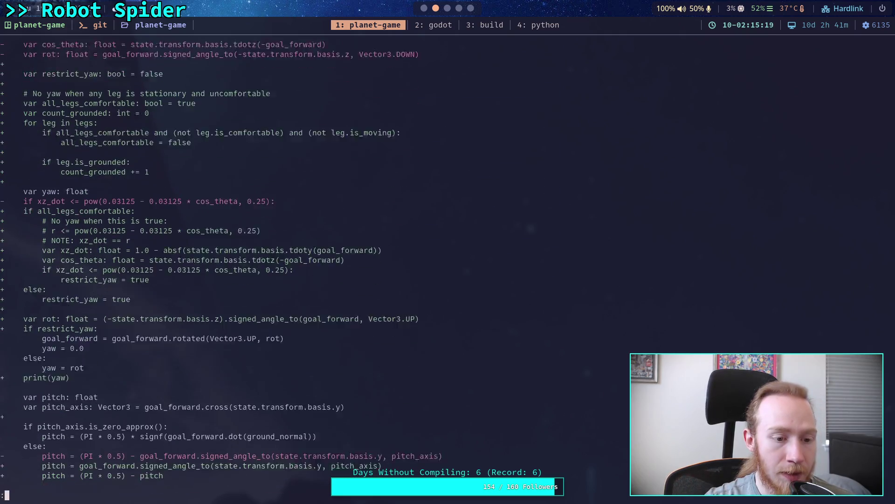
scroll(280, 266, down, 5)
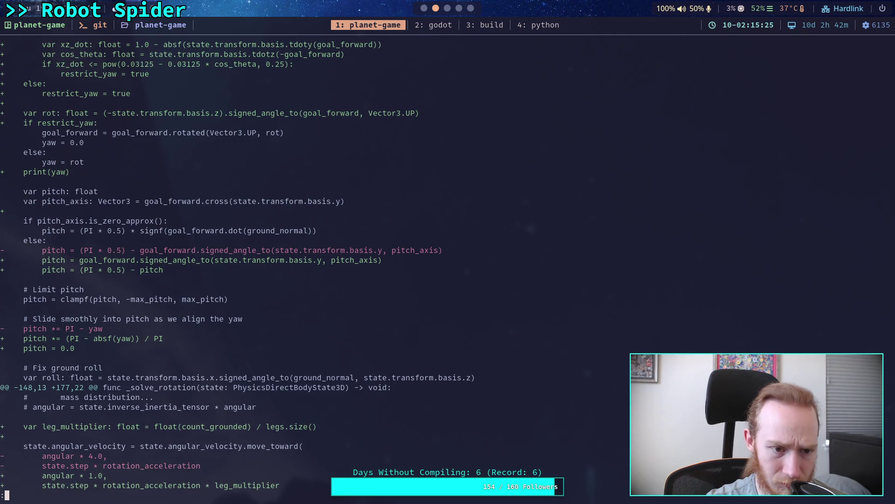
scroll(280, 266, down, 5)
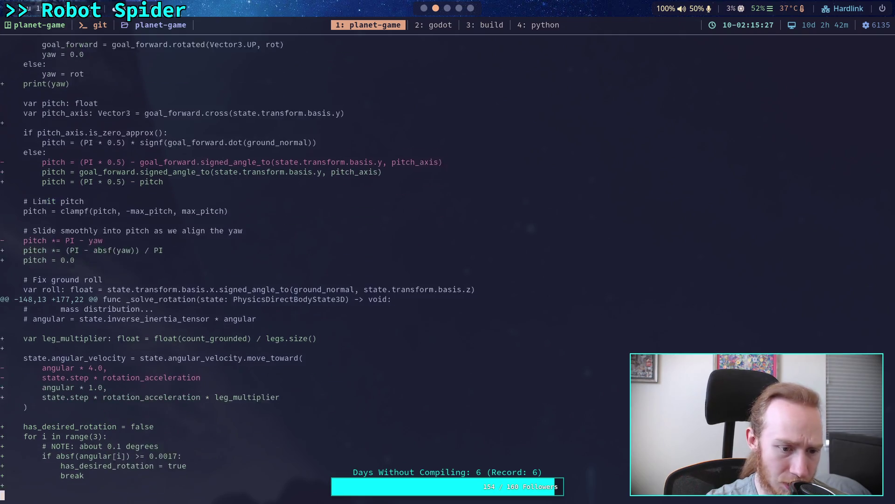
scroll(280, 266, down, 4)
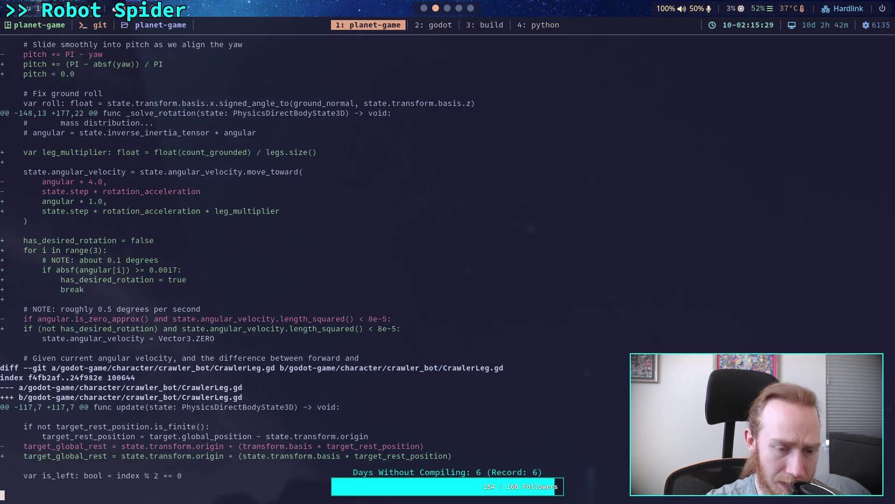
scroll(252, 264, up, 1)
scroll(252, 264, down, 1)
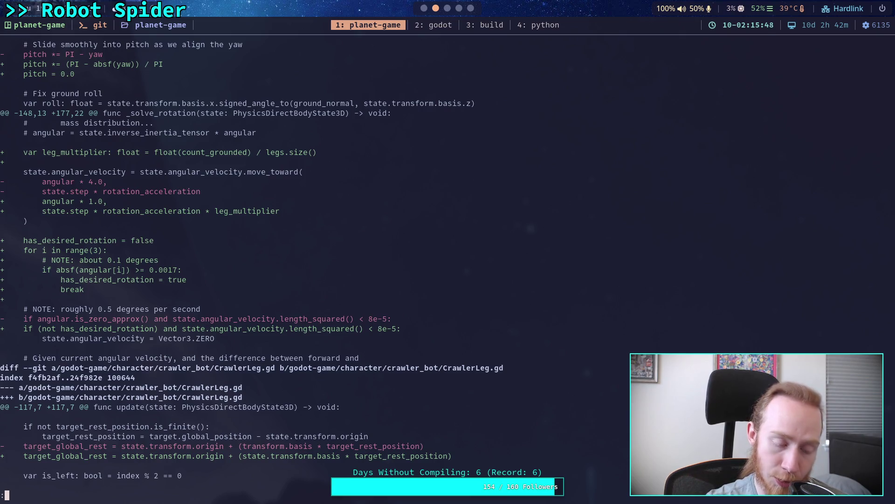
scroll(385, 258, down, 4)
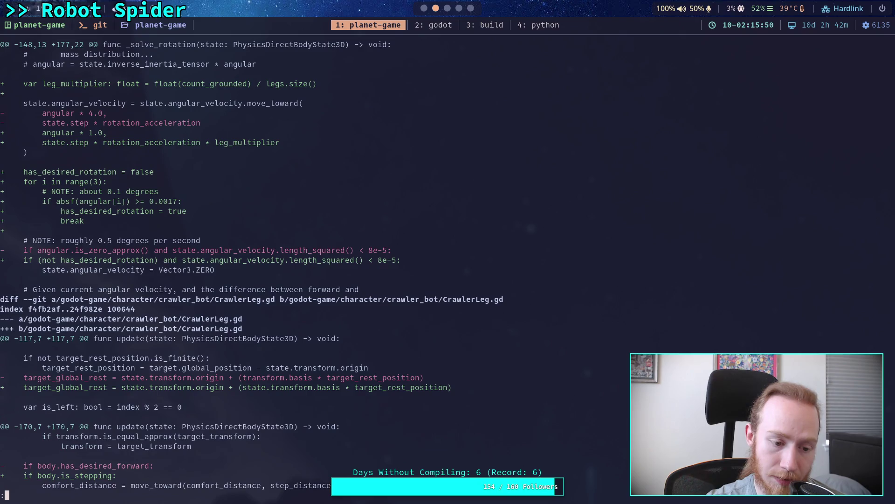
scroll(386, 258, up, 4)
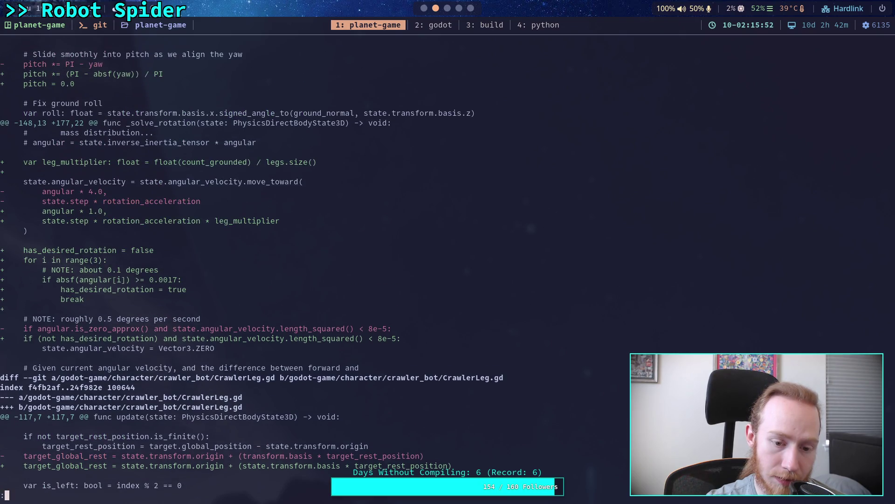
scroll(252, 264, up, 2)
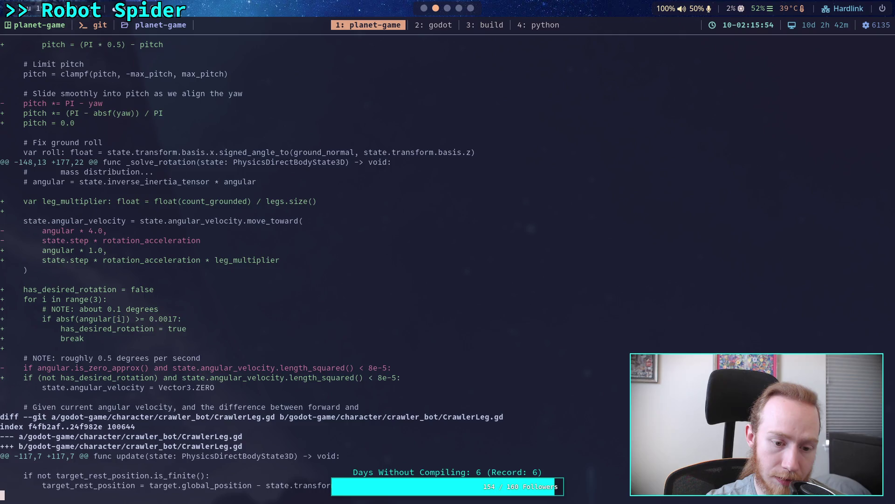
scroll(252, 271, up, 2)
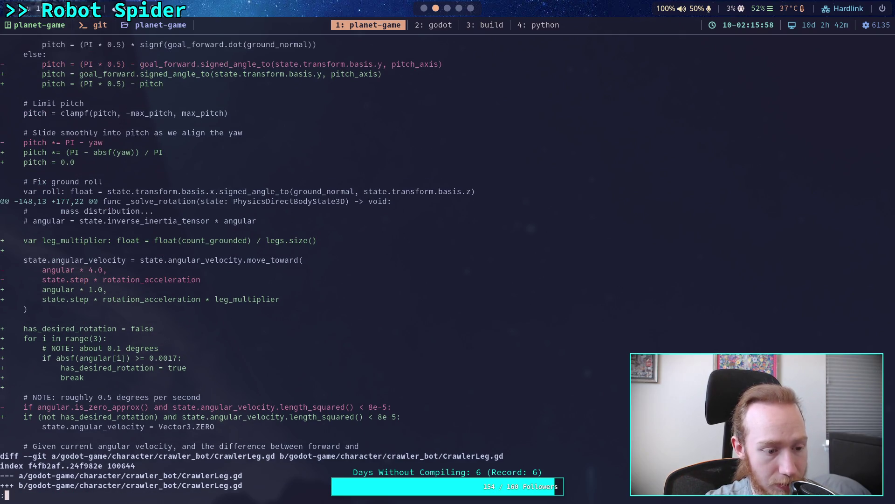
scroll(252, 264, up, 2)
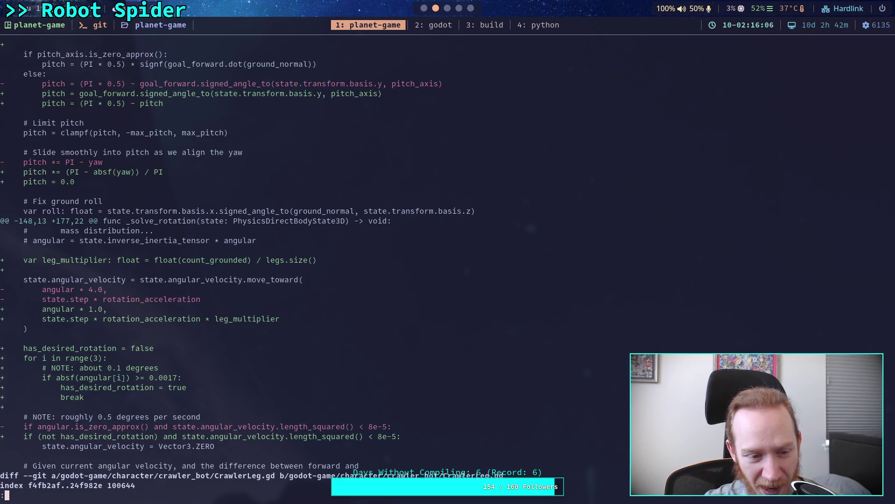
scroll(252, 265, up, 3)
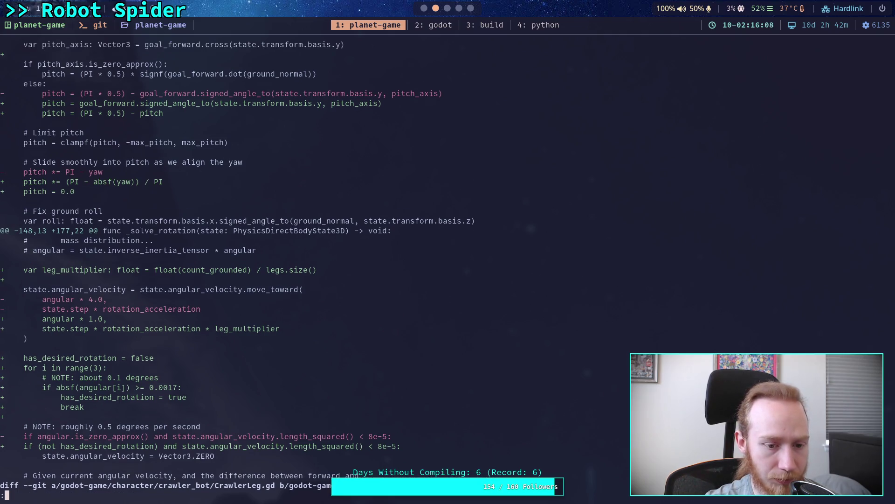
scroll(385, 262, up, 9)
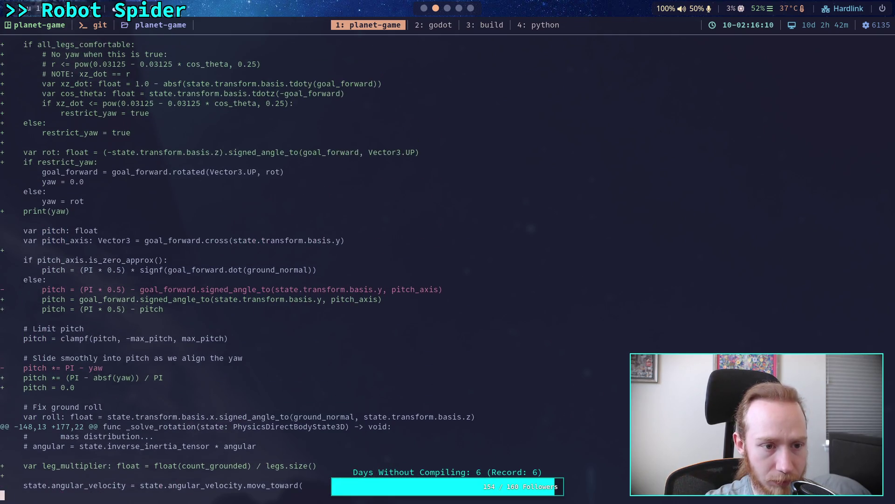
scroll(221, 265, up, 3)
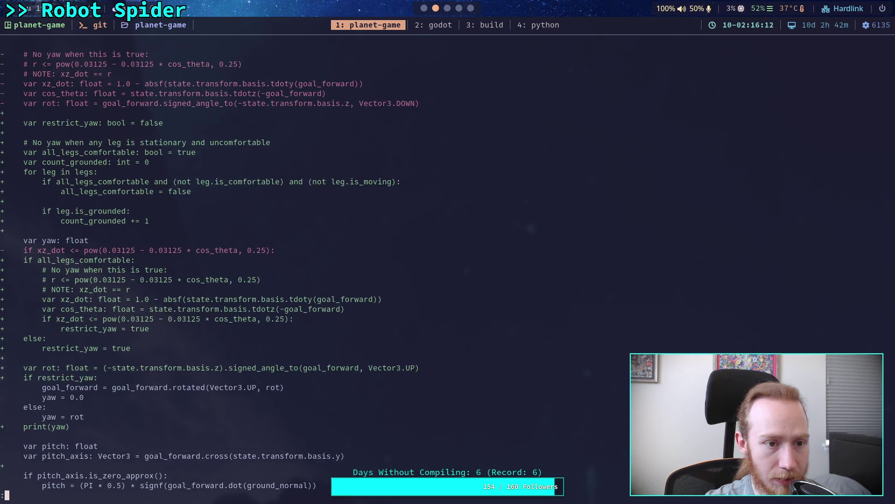
scroll(221, 265, up, 1)
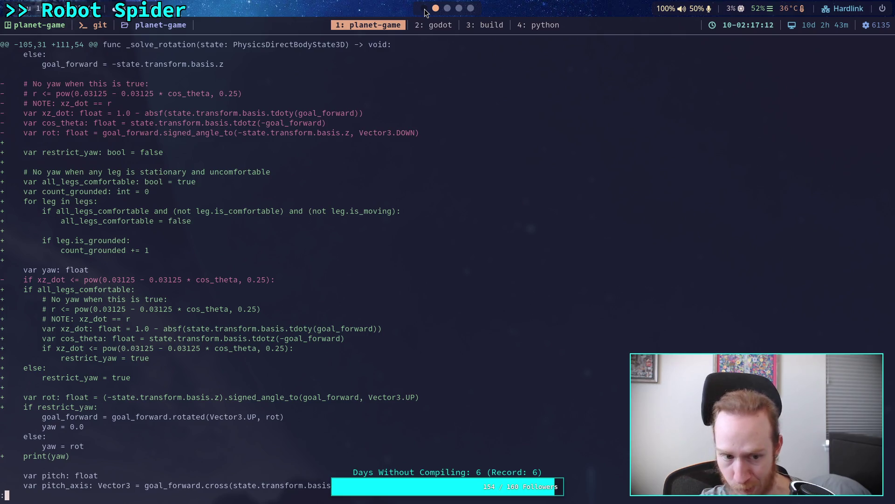
click(424, 9)
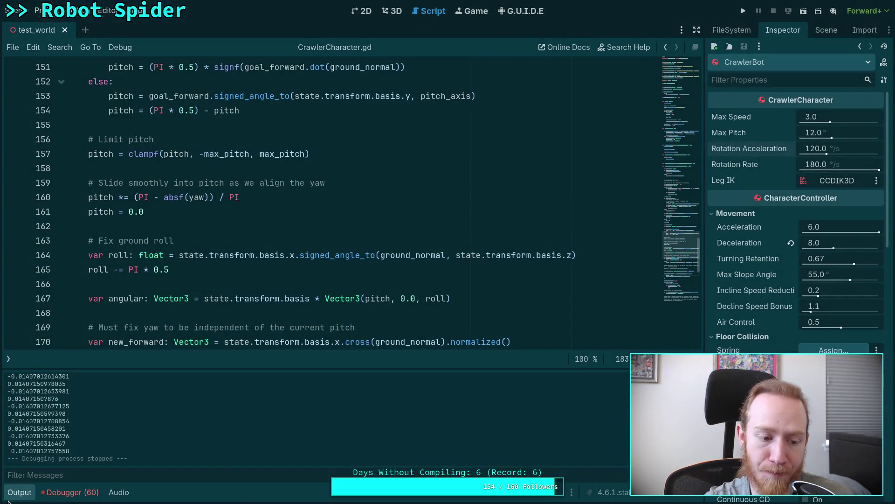
- On line 139, replace Vector3.UP with state.transform.basis.y as the signed_angle_to axis
scroll(261, 355, up, 2)
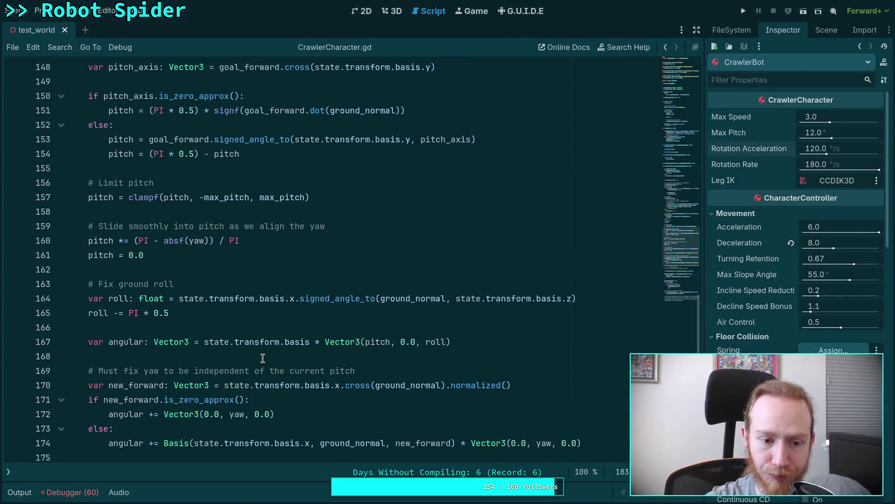
scroll(260, 357, up, 7)
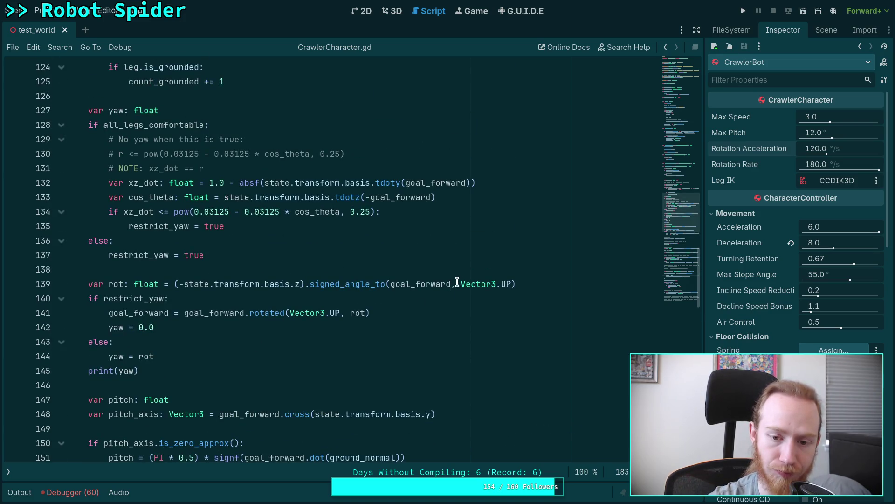
drag(461, 284, 509, 283)
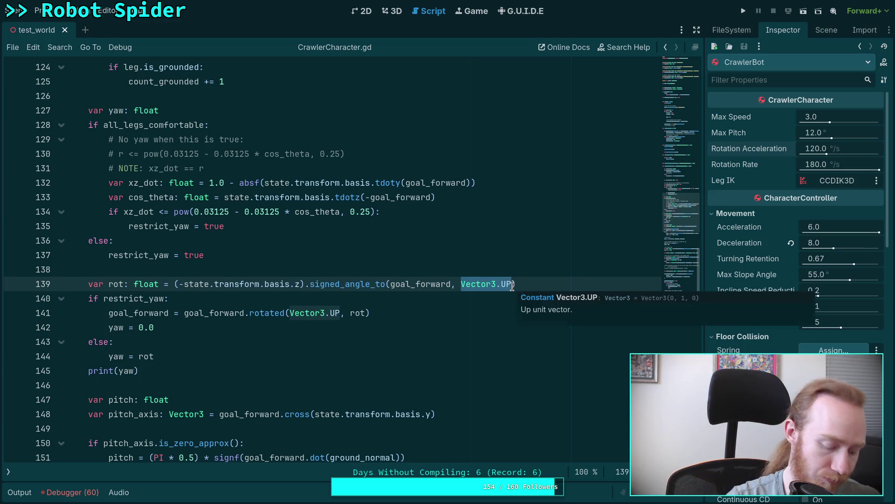
text(state.tran)
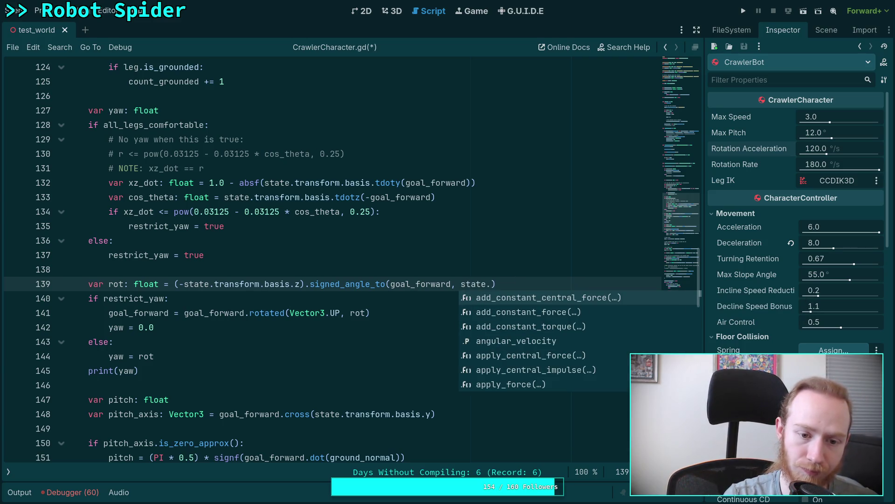
key(Return)
text(.bas)
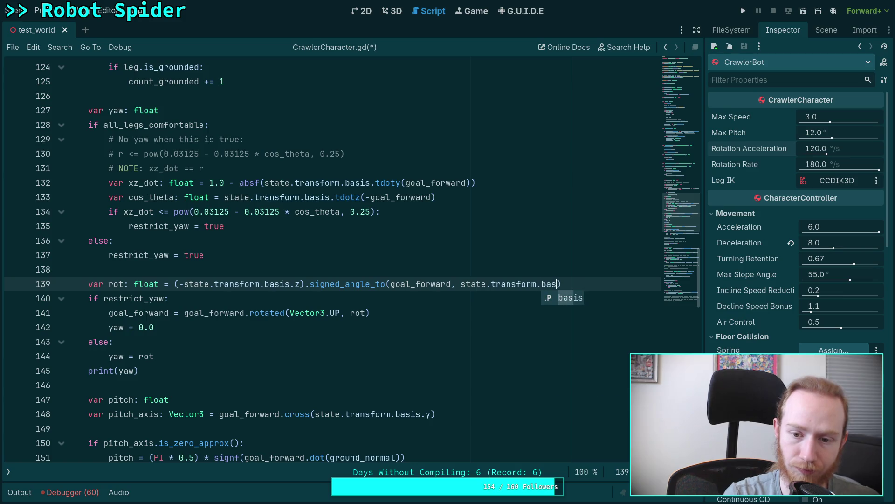
key(Return)
text(.y)
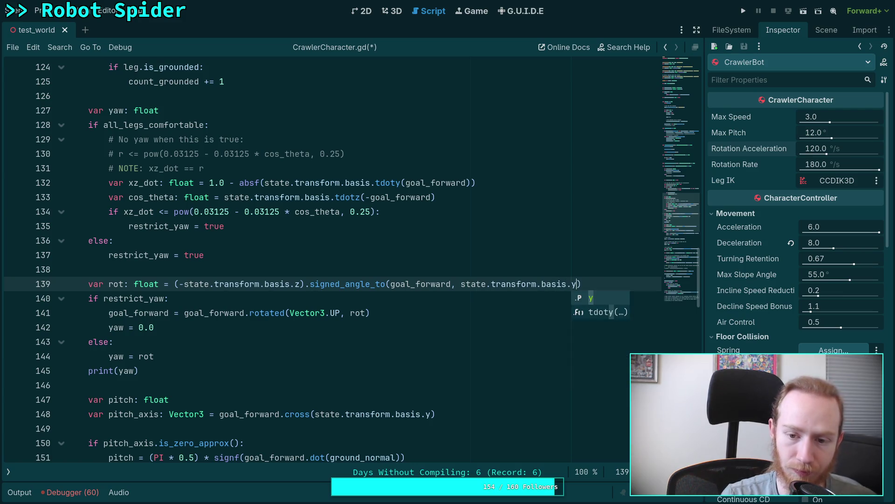
key(End)
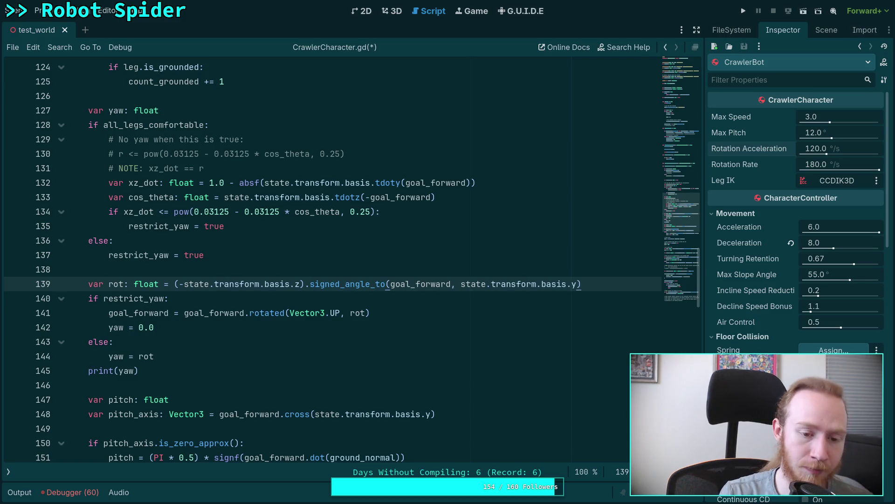
- Change the yaw print to print(rad_to_deg(yaw)), save the script, and run the project
click(119, 372)
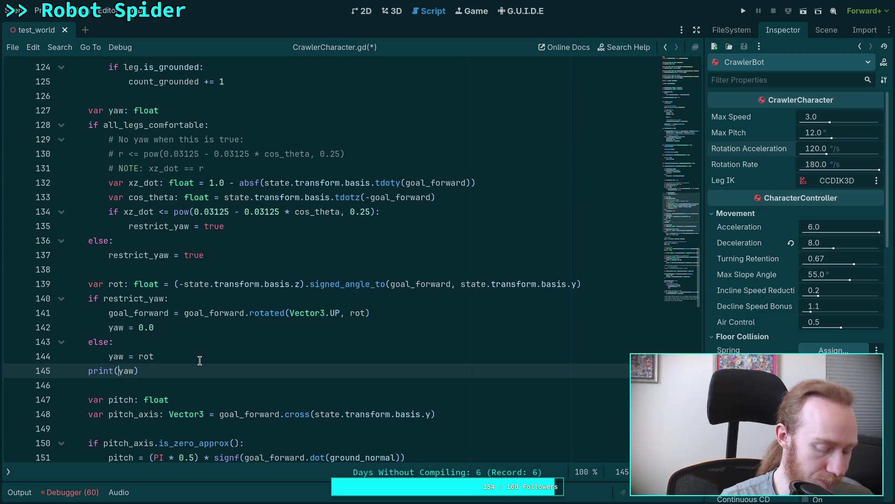
text(rad_to)
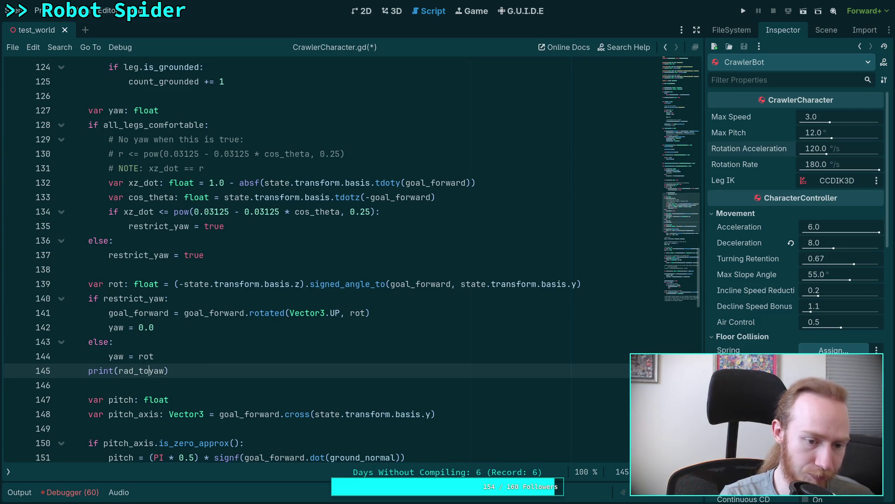
text(_deg()
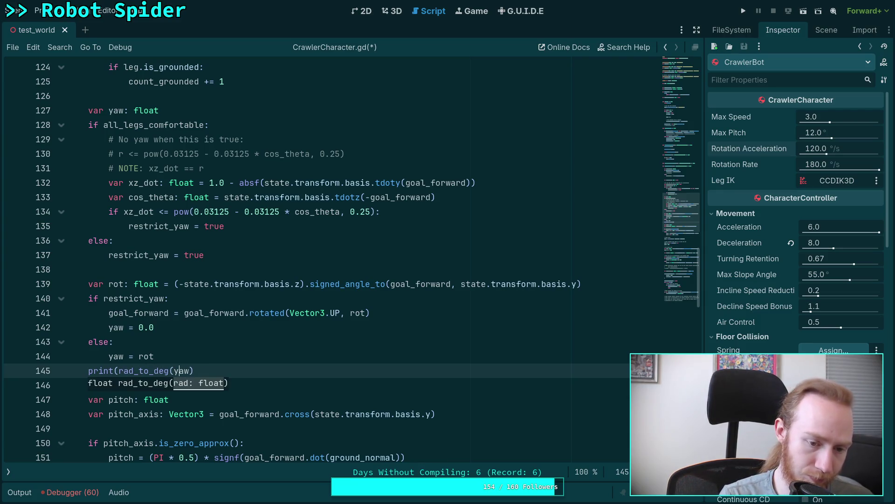
key(End)
text())
key(ctrl+s)
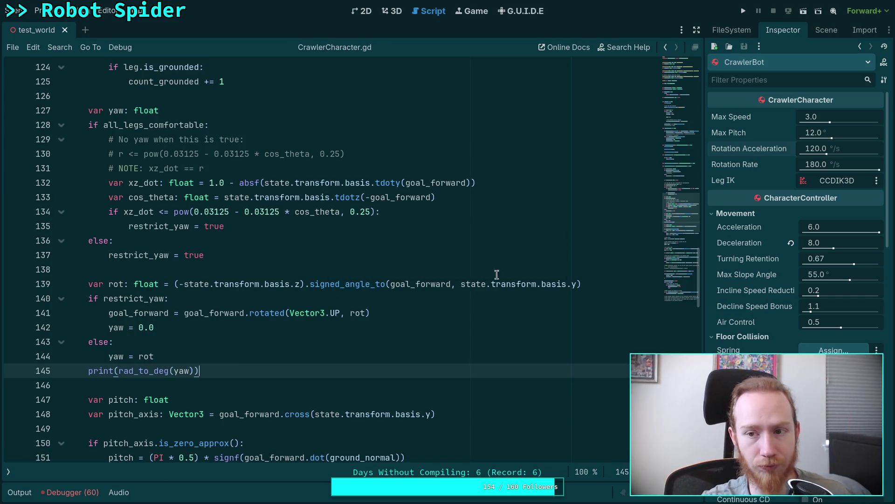
key(F5)
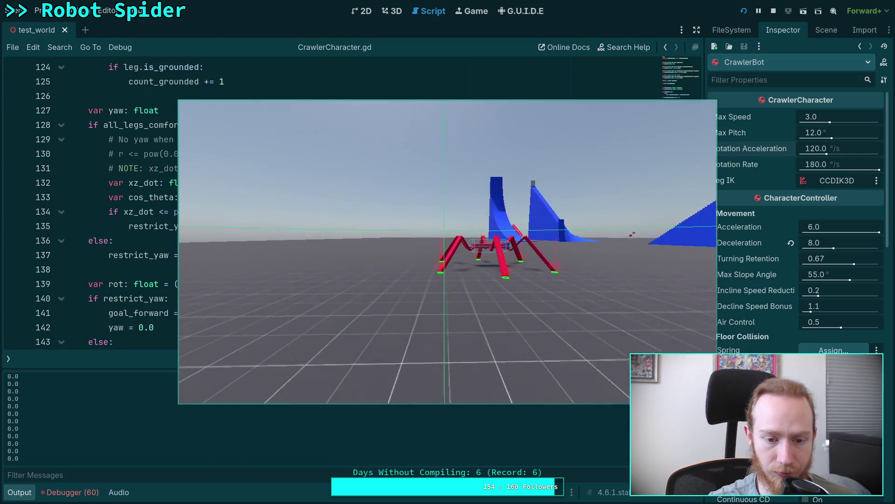
- Walk the spider toward the camera while watching the yaw output, then stop the game
key(w)
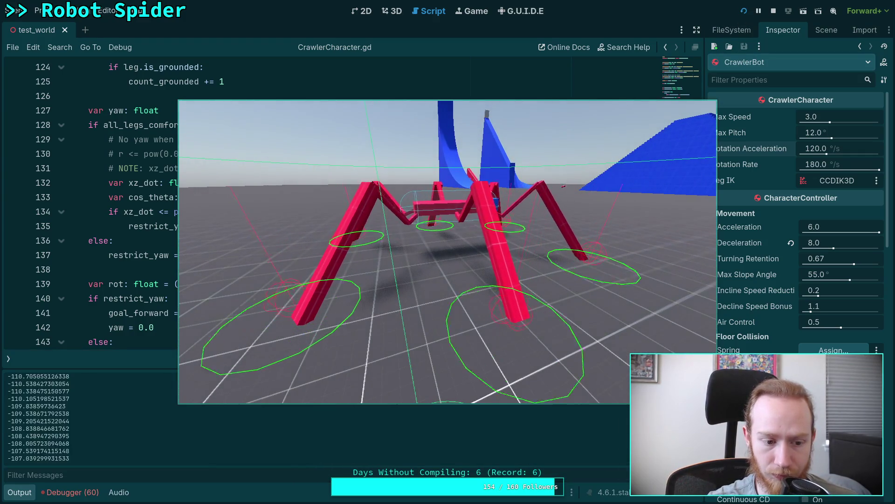
key(w)
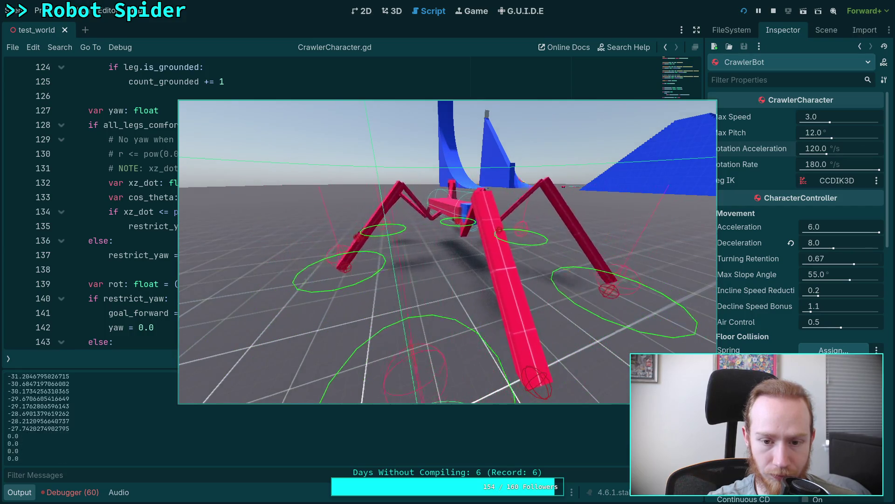
key(w)
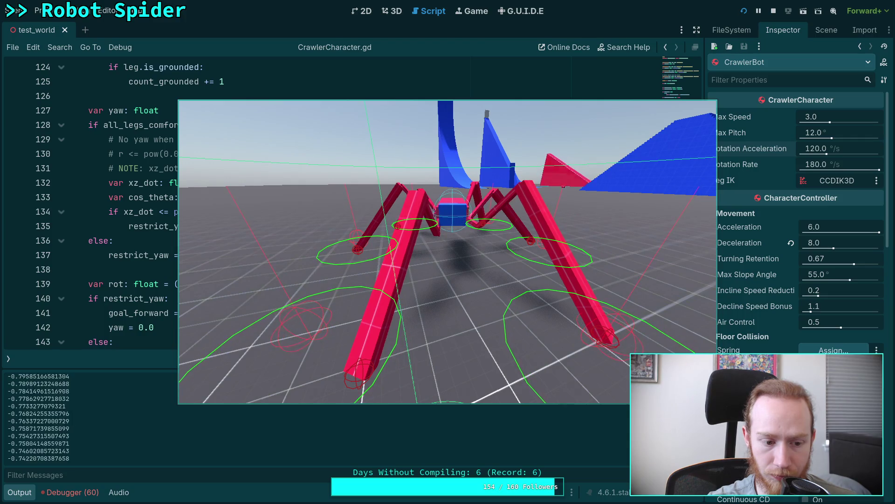
key(w)
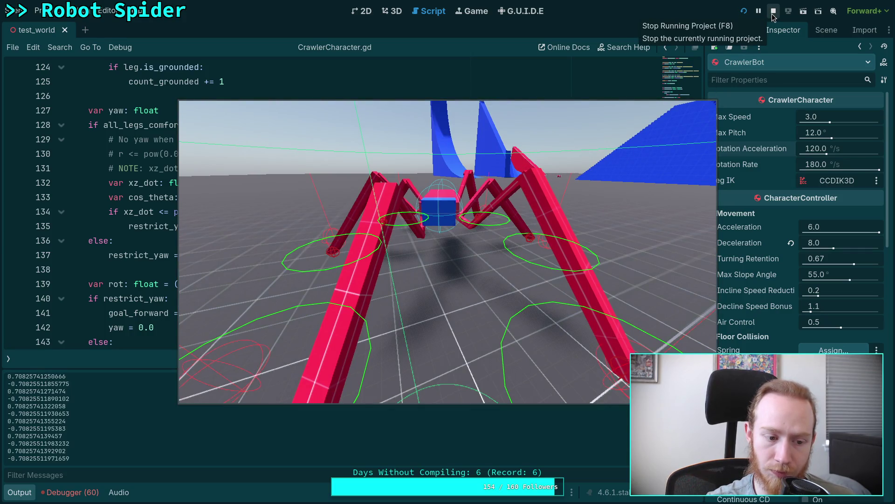
key(w)
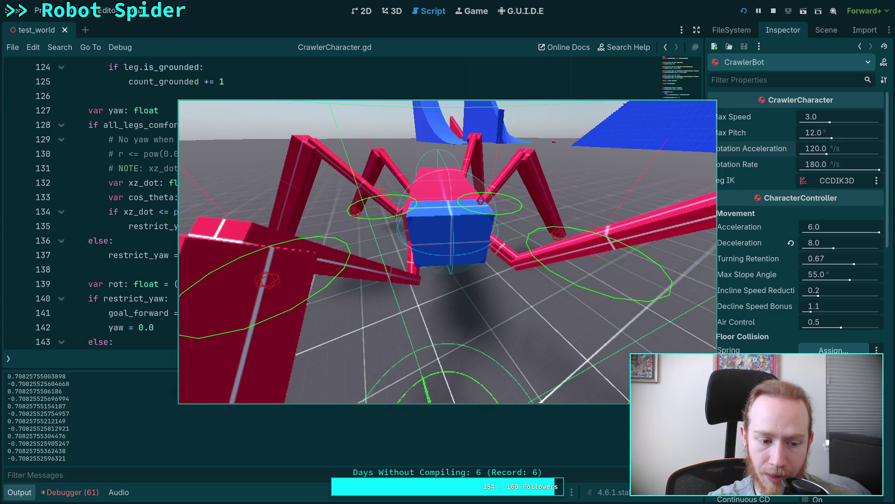
click(774, 11)
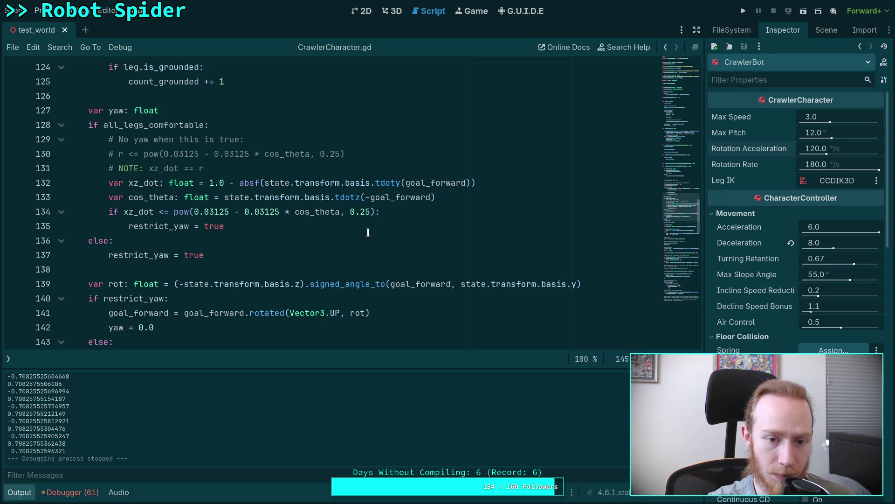
- Scroll the script and select the _solve_rotation function name
scroll(371, 232, down, 7)
scroll(368, 232, up, 6)
scroll(368, 233, up, 15)
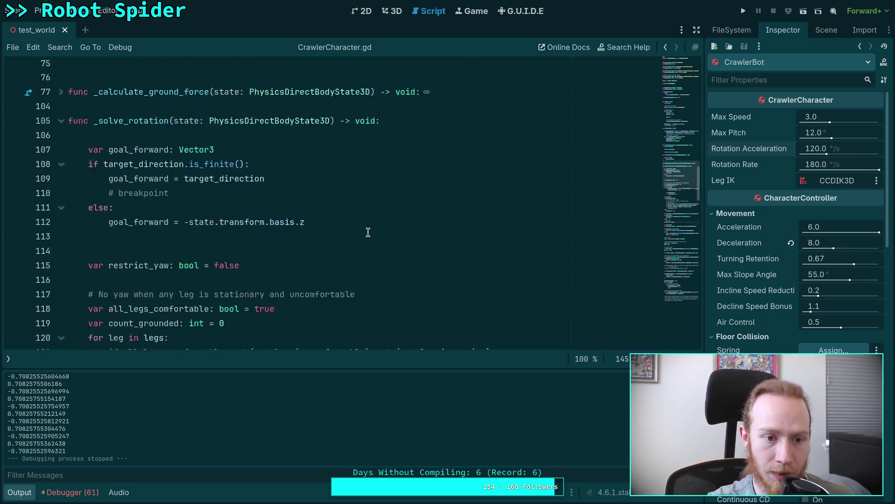
double_click(135, 230)
scroll(242, 221, up, 3)
scroll(242, 221, up, 10)
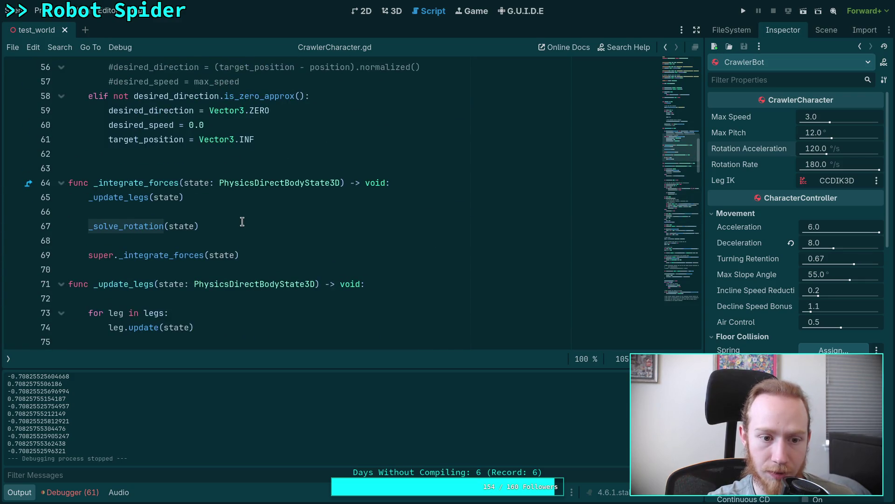
scroll(242, 221, down, 12)
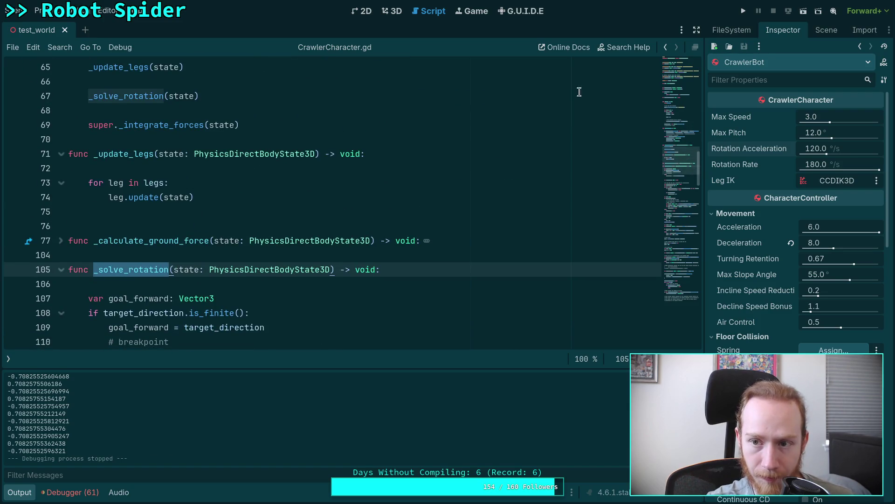
- Relaunch the game, advance it two physics ticks, then resume continuous play
click(746, 13)
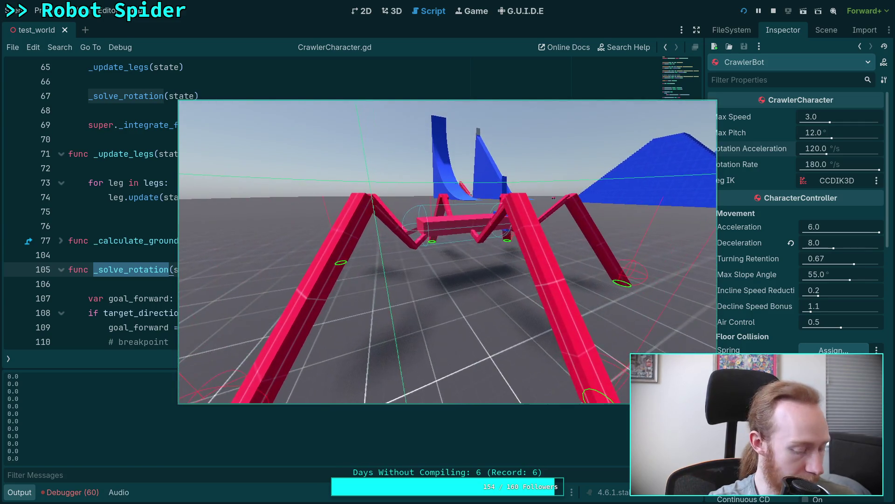
key(period)
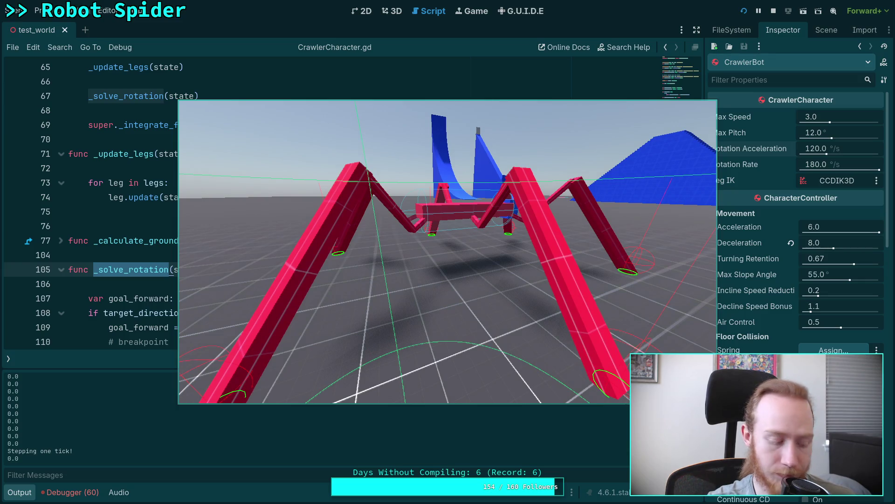
key(period)
key(period)
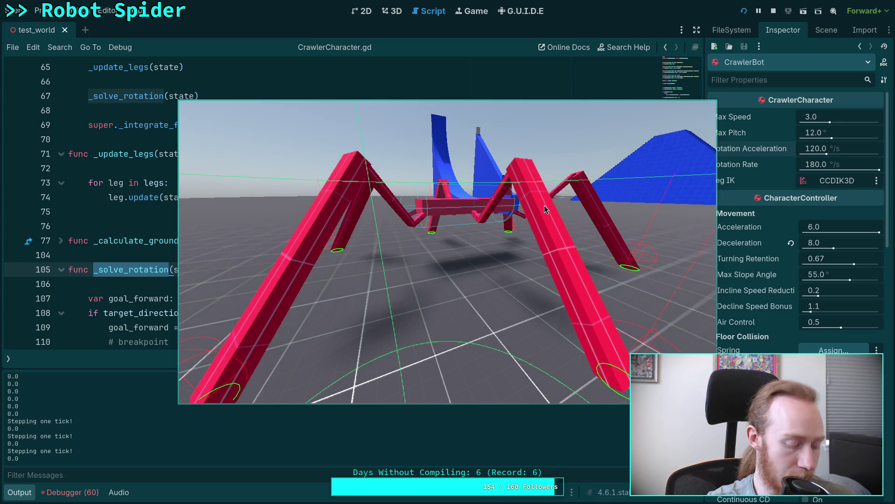
key(p)
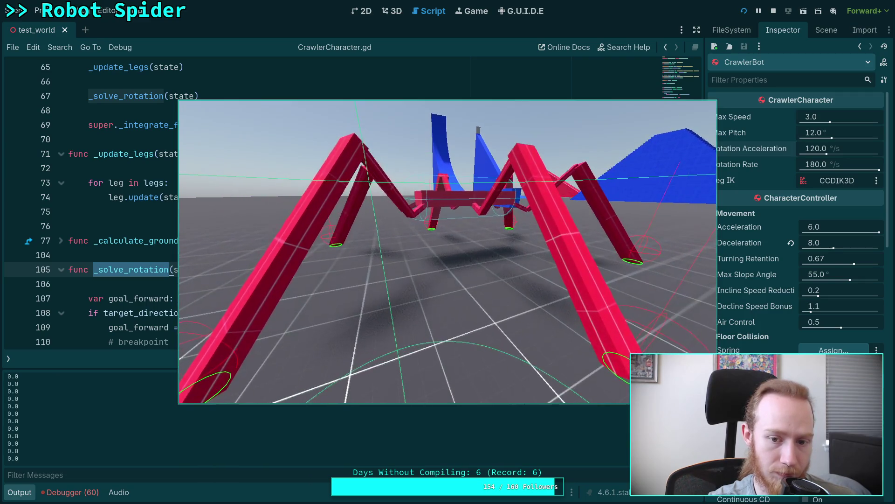
- Step the paused game tick by tick, watching yaw shrink from about -68 to -5.53 degrees
key(period)
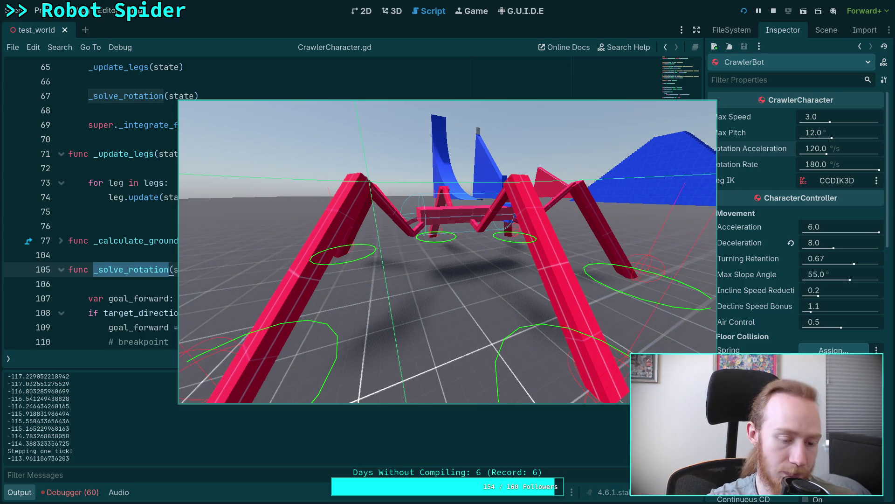
key(period)
key(period)
key(period)
key(period)
key(period)
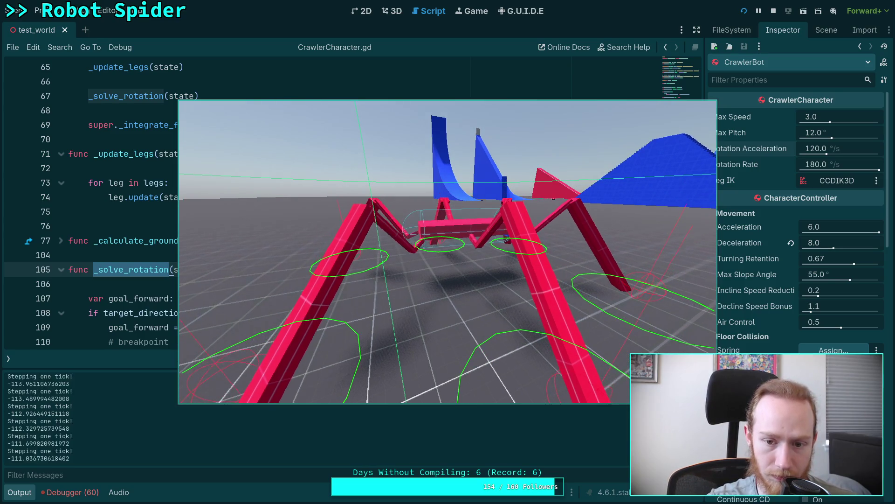
key(period)
key(period)
key(period)
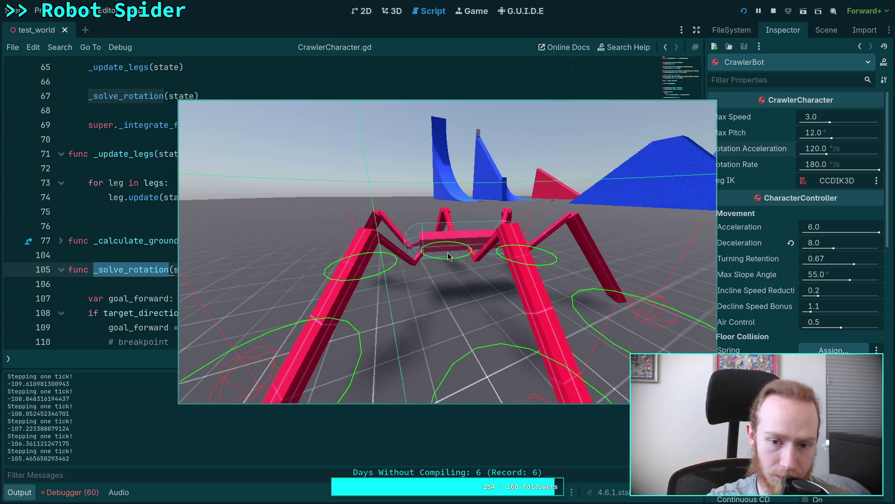
key(period)
key(period)
key(period)
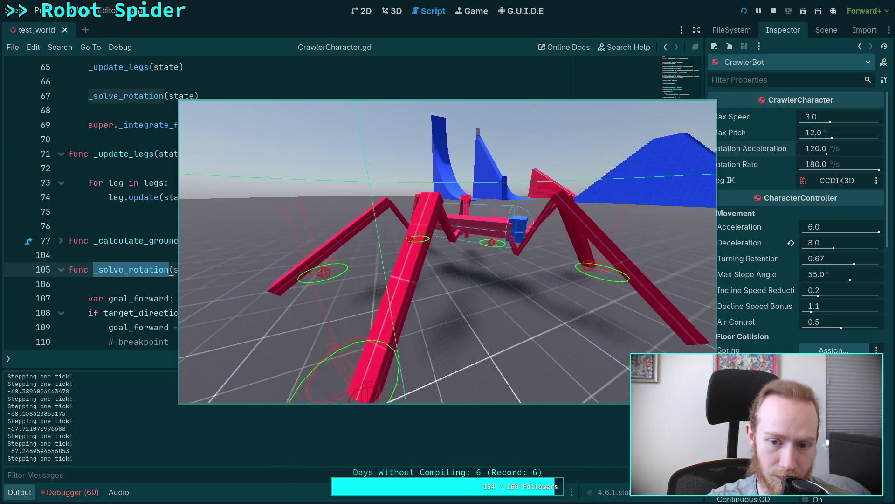
key(period)
key(period)
key(period)
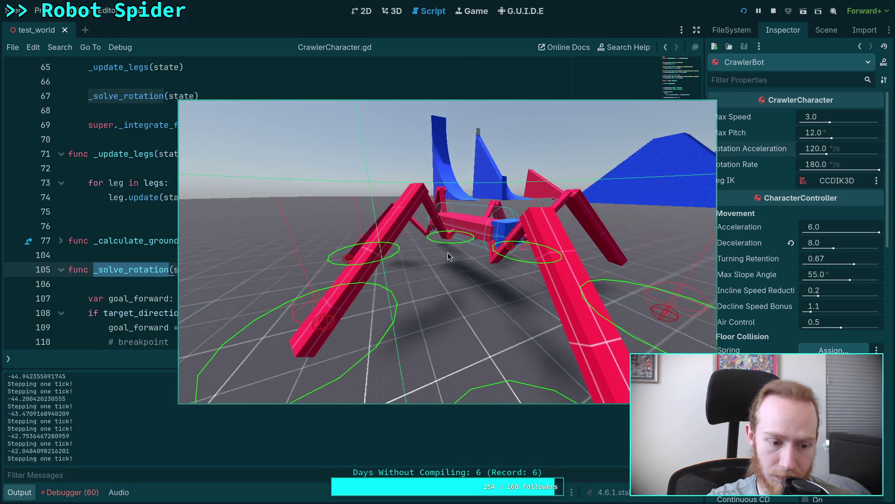
key(period)
key(period)
key(period)
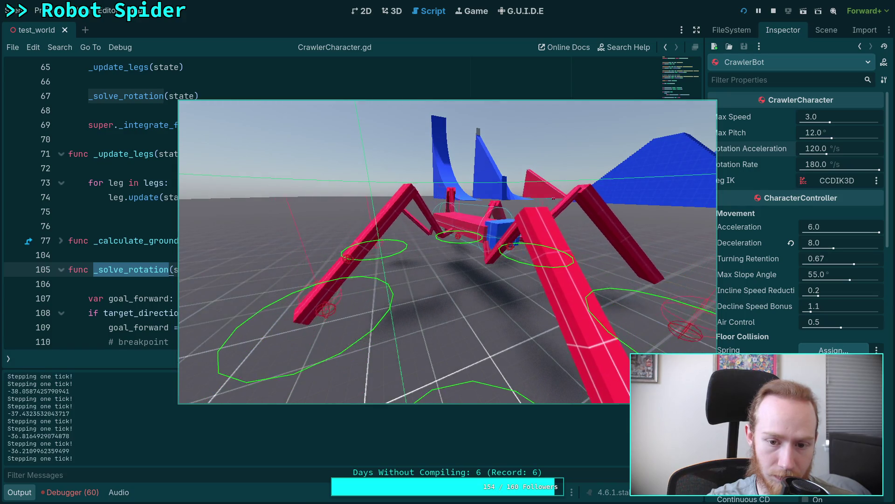
key(period)
key(period)
key(period)
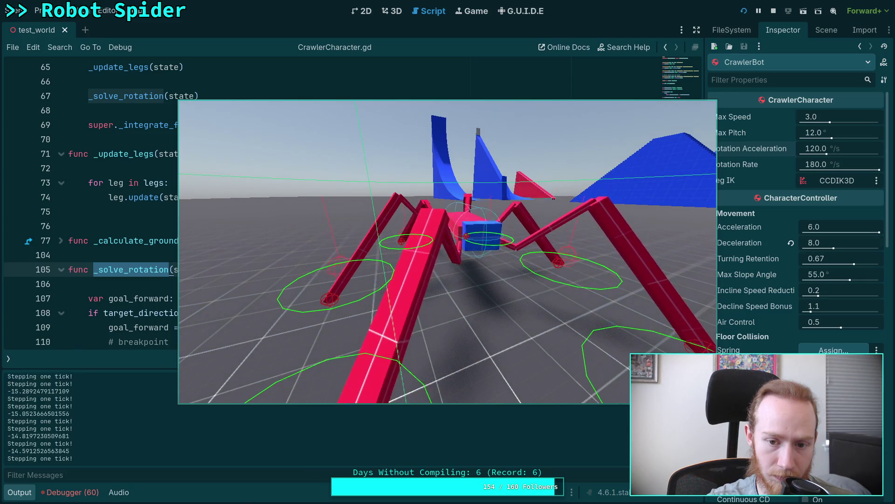
key(period)
key(period)
key(period)
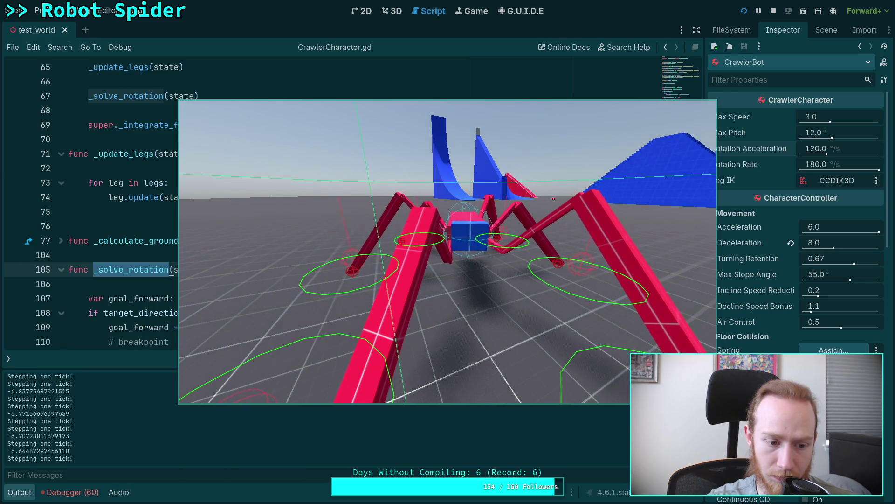
key(period)
key(period)
key(period)
key(period)
key(period)
key(period)
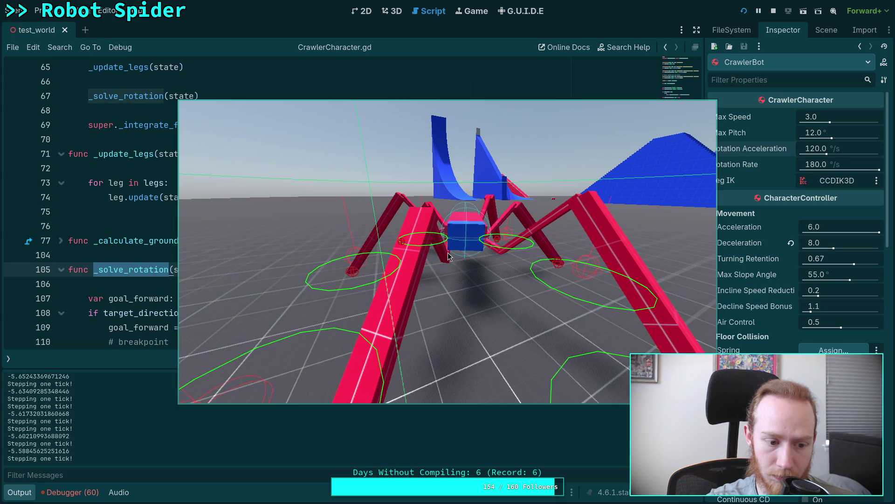
key(period)
key(period)
key(period)
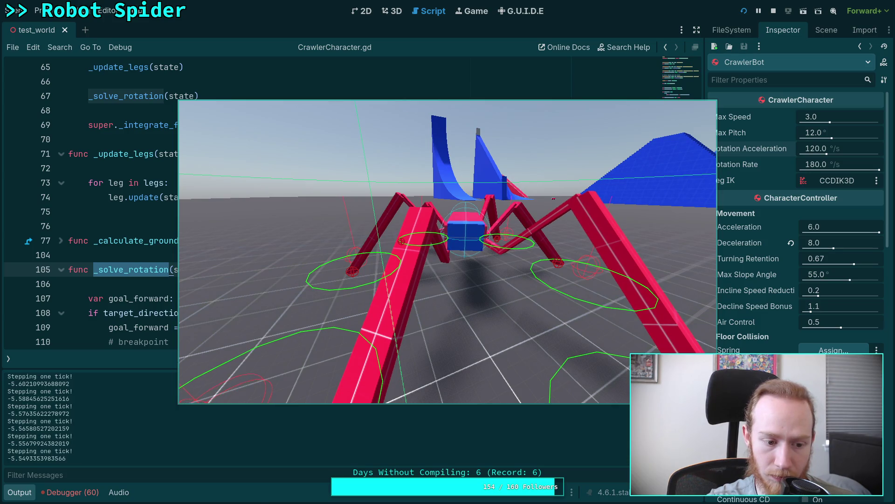
key(period)
key(period)
key(period)
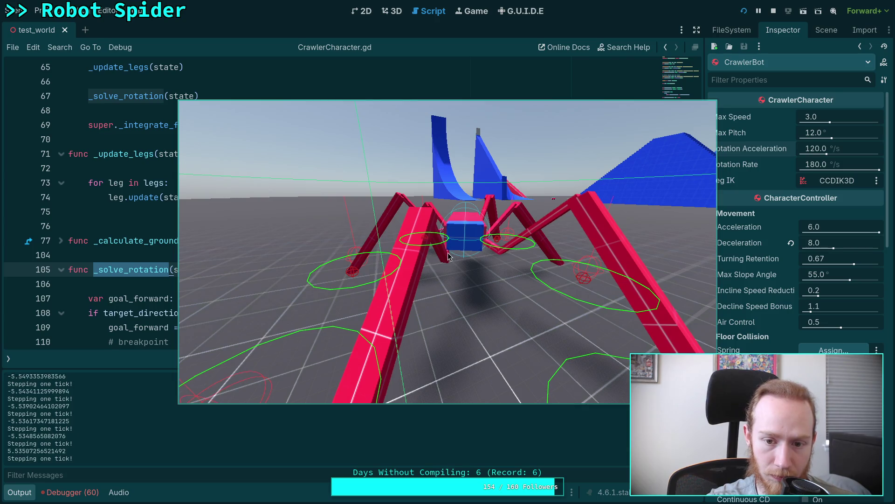
key(period)
key(period)
key(period)
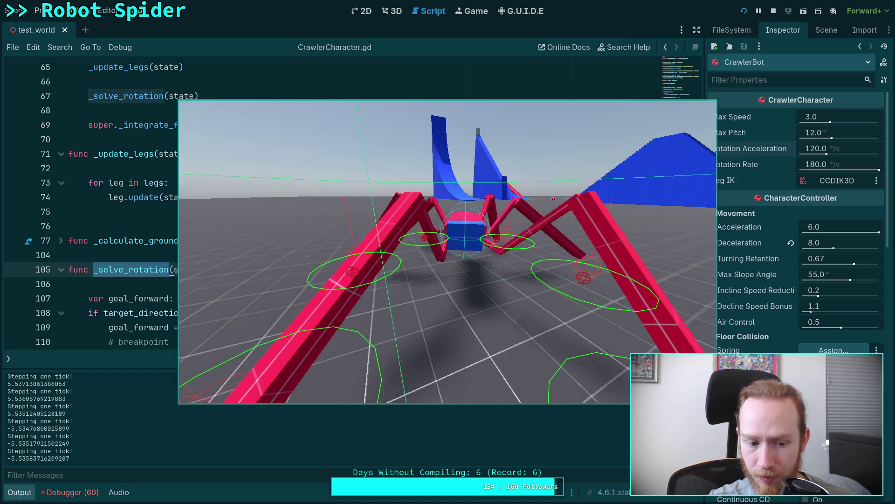
- Advance the paused game about a dozen more ticks, watching yaw flip between +5.53 and -5.54
key(period)
key(period)
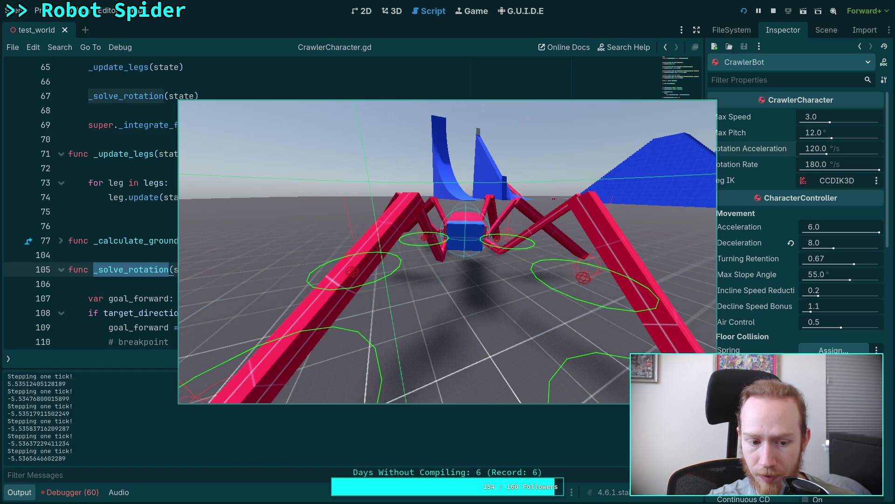
key(period)
key(period)
key(period)
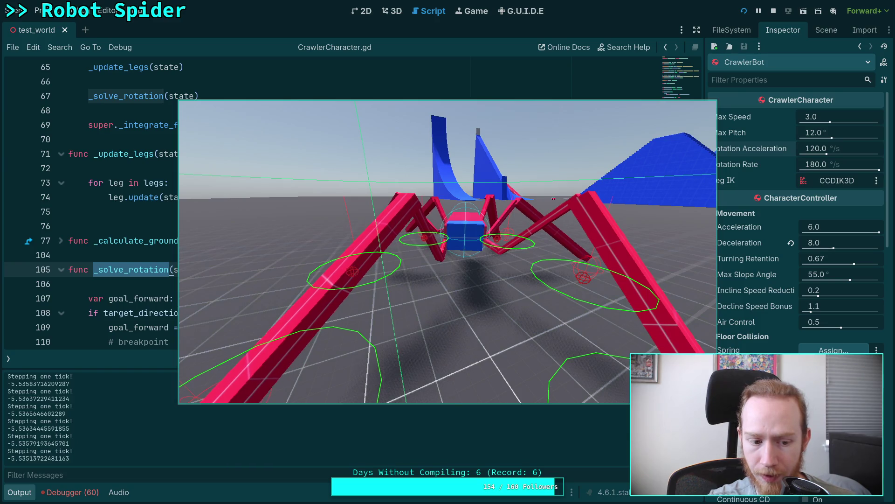
key(period)
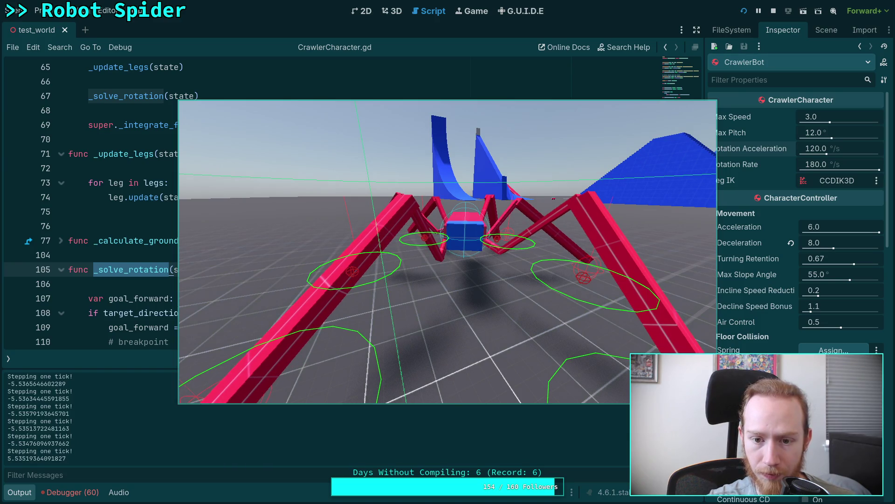
key(period)
key(period)
key(period)
key(period)
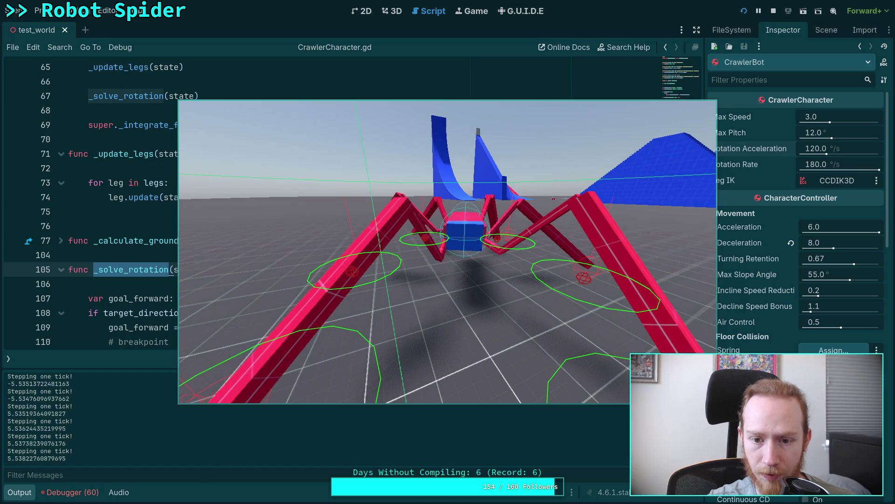
key(period)
key(period)
key(period)
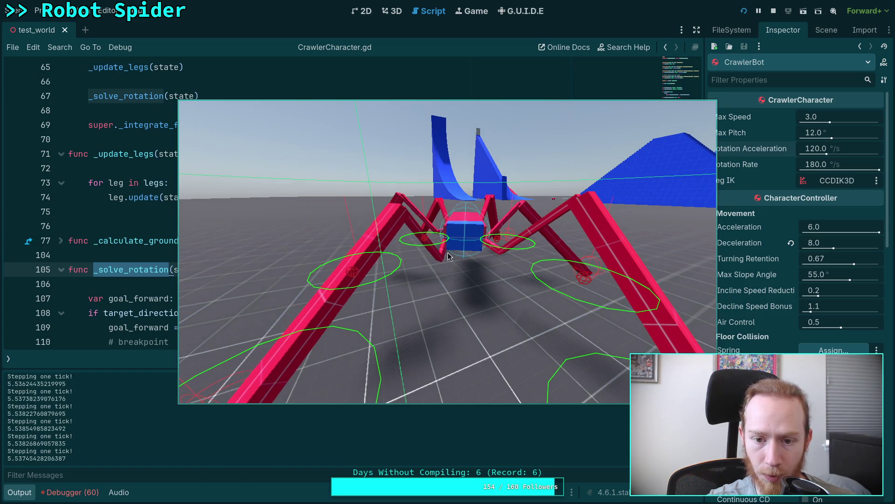
key(period)
key(period)
key(period)
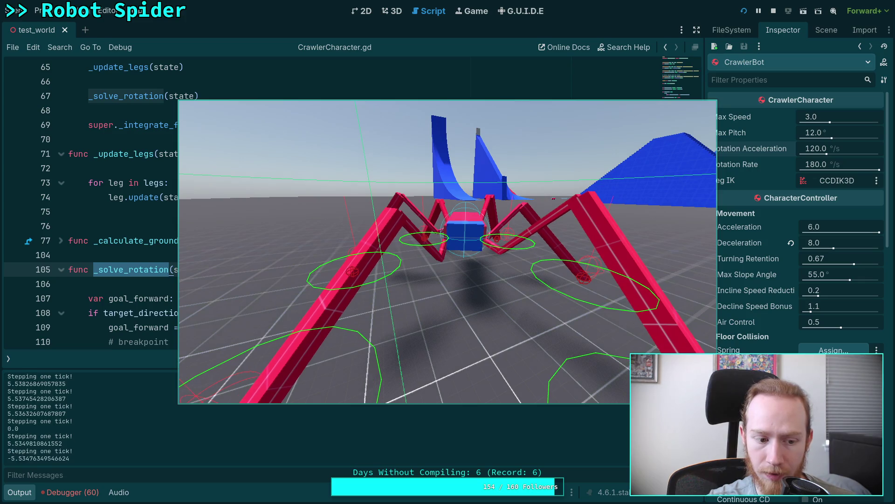
key(period)
key(period)
key(period)
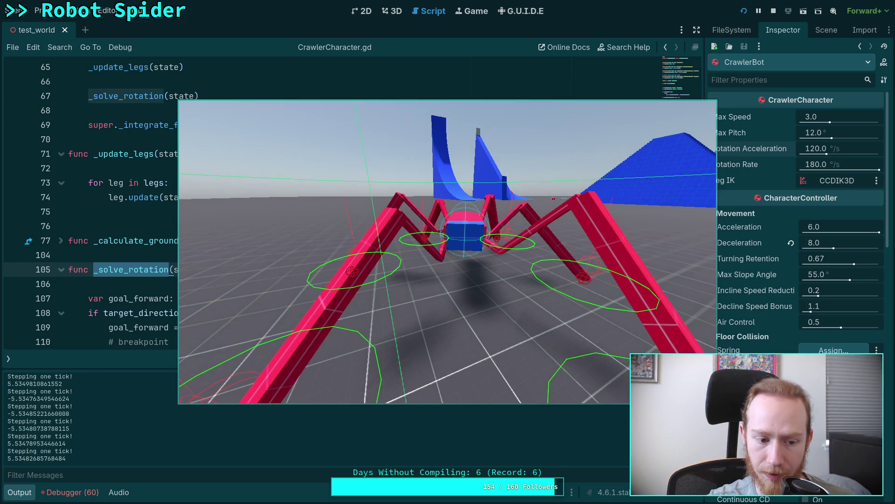
key(period)
key(period)
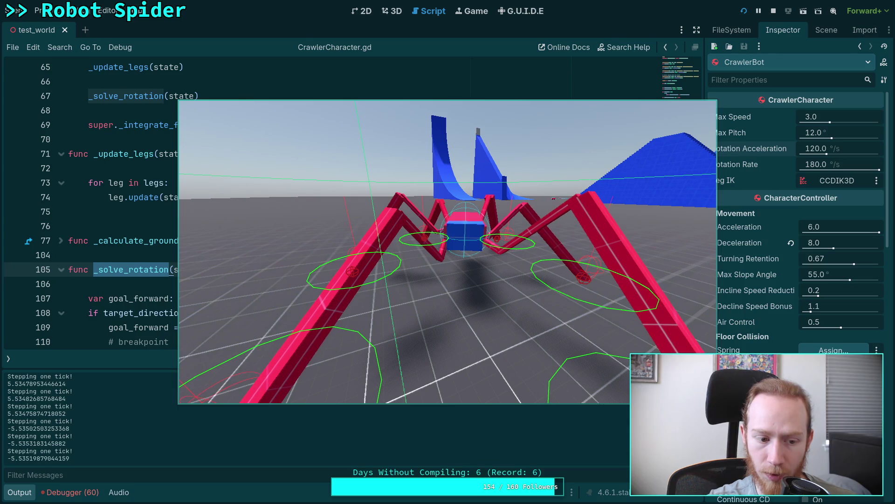
key(period)
key(period)
key(period)
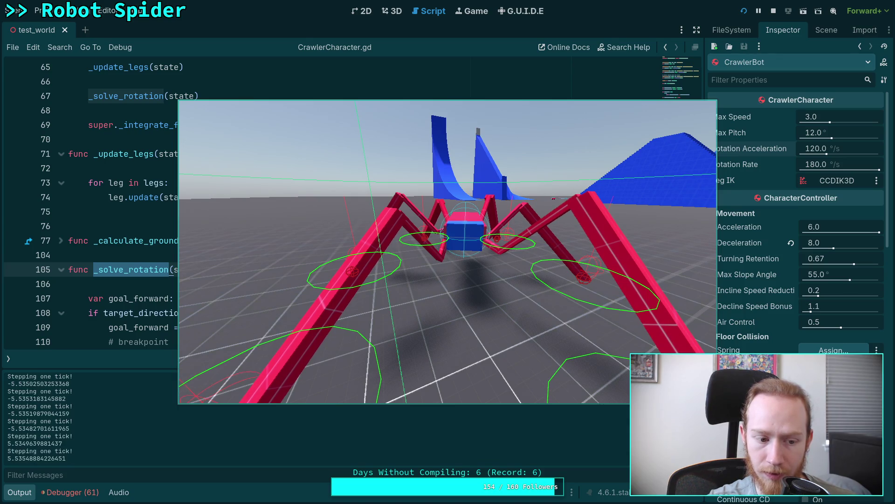
key(period)
key(period)
key(period)
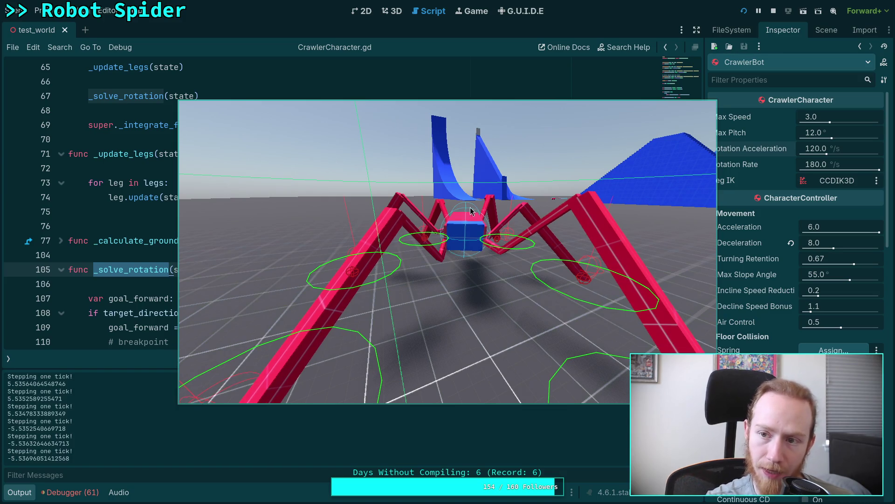
click(776, 7)
- Stop the game and return focus to the CrawlerCharacter.gd code
click(774, 9)
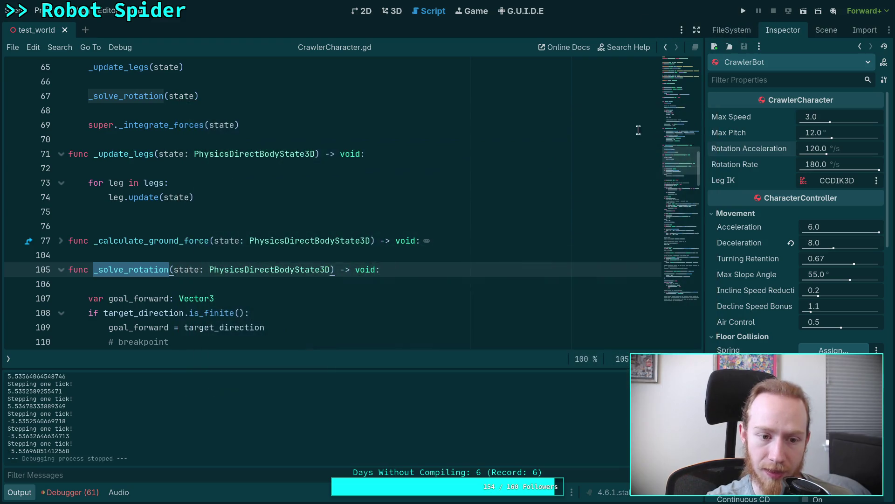
click(267, 282)
scroll(267, 283, down, 20)
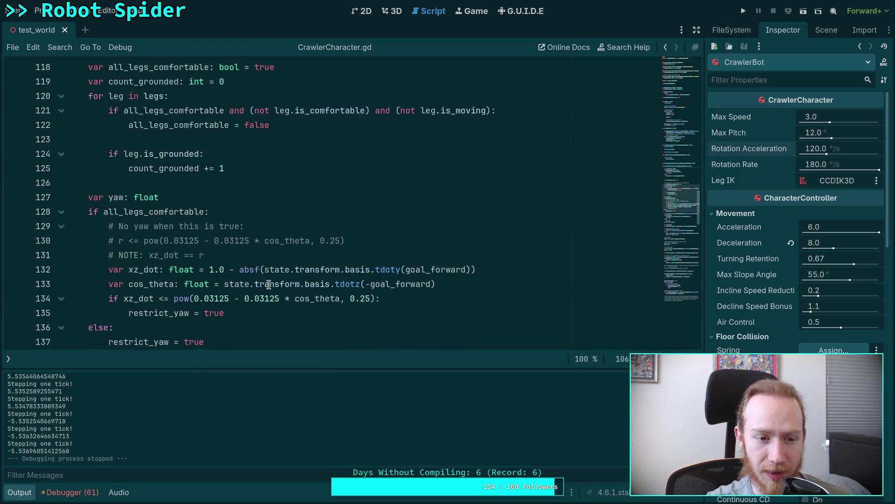
scroll(267, 282, up, 1)
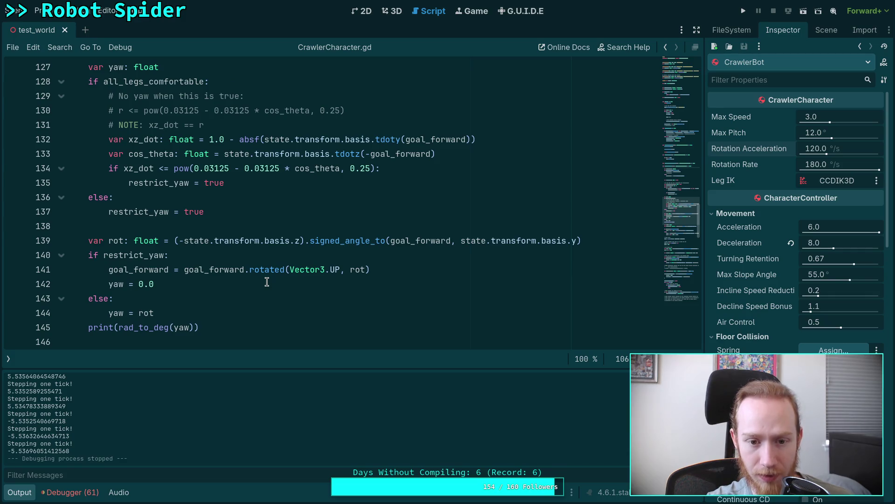
- Highlight every use of goal_forward and move to the end of the yaw = rot line
double_click(419, 240)
scroll(366, 239, up, 7)
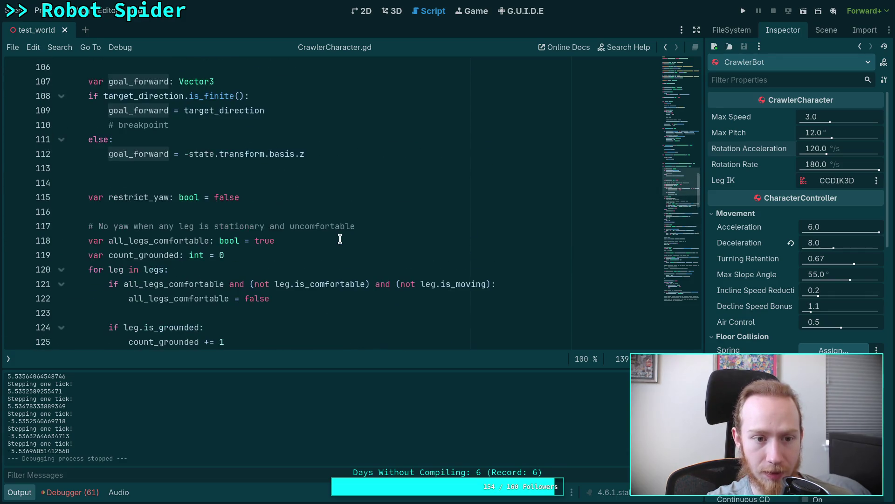
scroll(340, 239, down, 6)
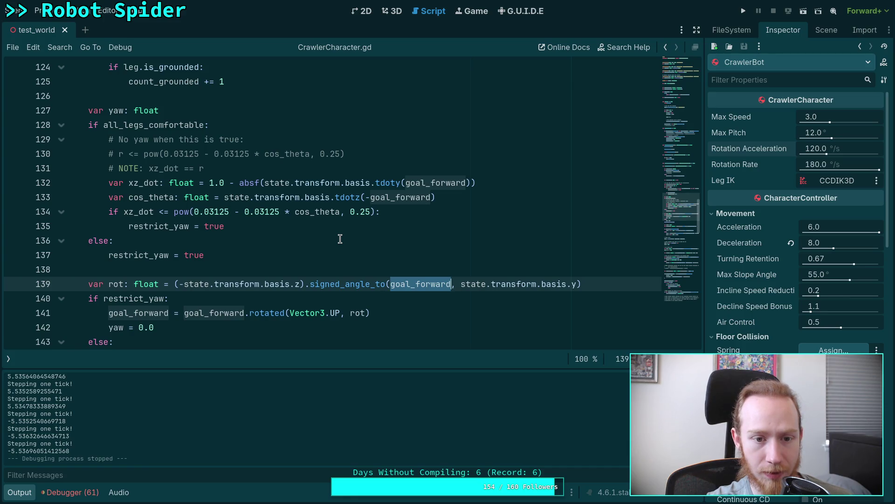
scroll(340, 239, up, 8)
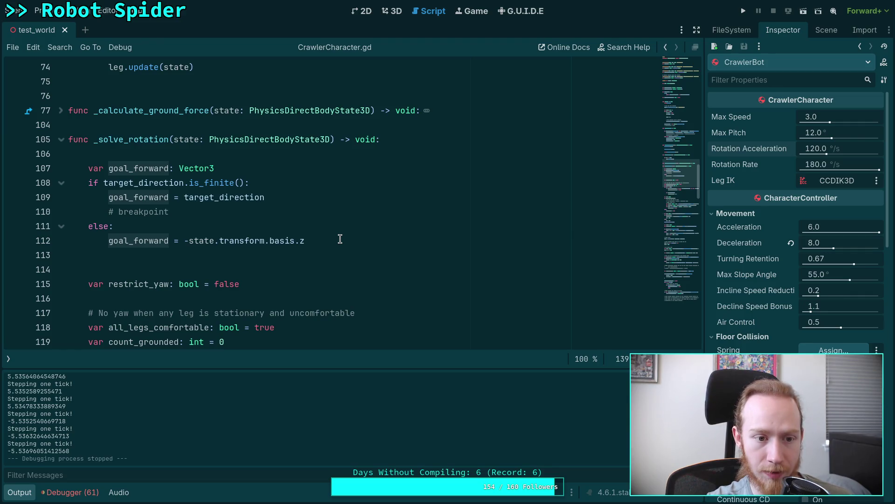
scroll(340, 239, down, 10)
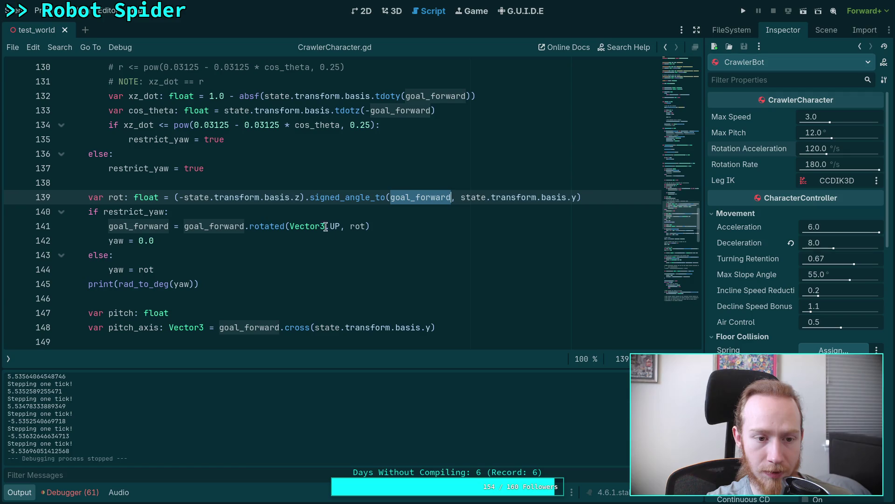
key(Down)
key(Down)
key(Down)
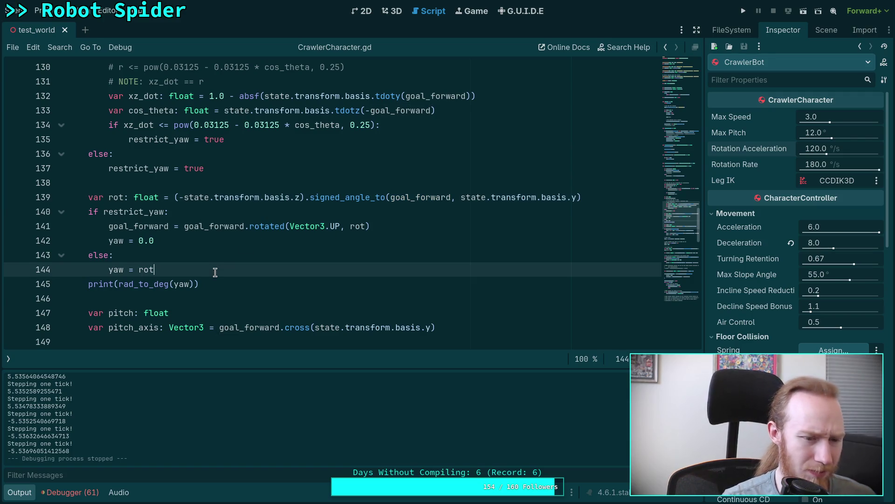
- Add print(goal_forward) and print(-state.transform.basis.z) after the yaw block, save, and relaunch the game
key(Return)
text(rint)
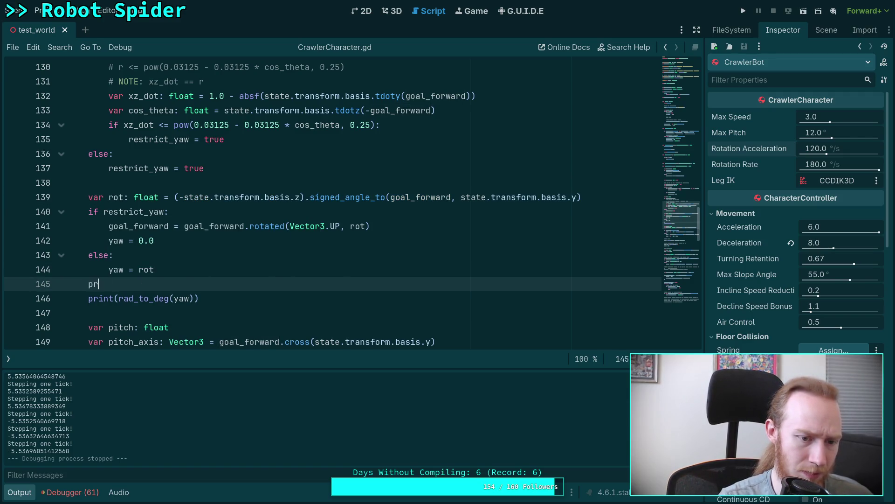
text((goal_forward))
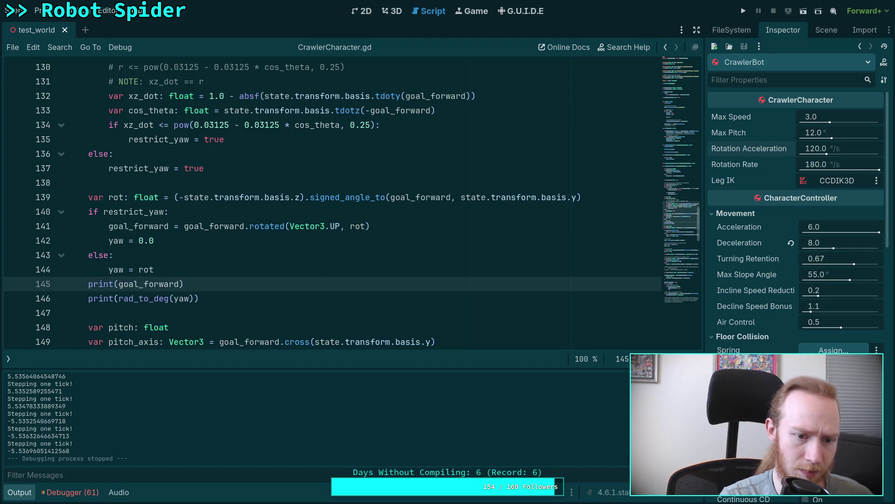
key(Return)
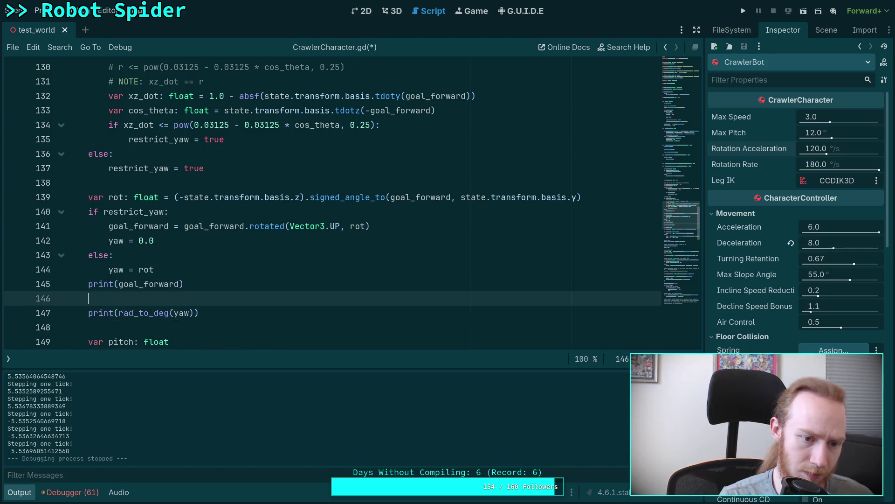
text(print(sta)
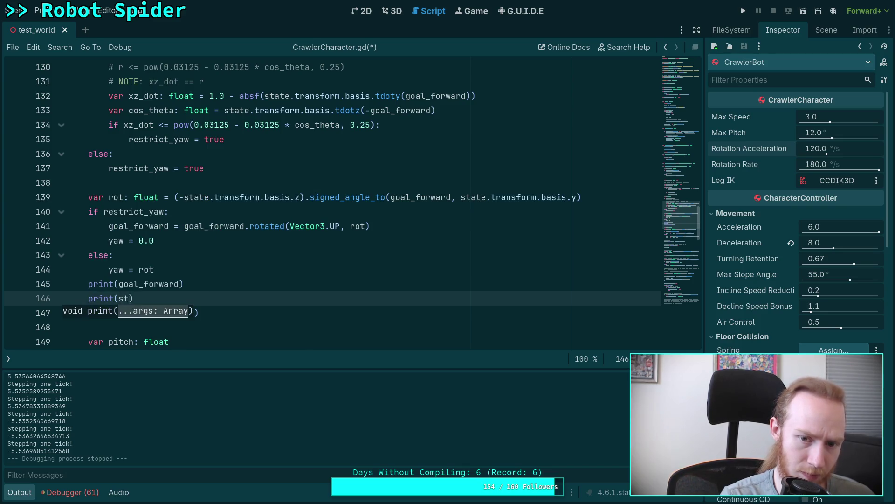
text(te.transform.)
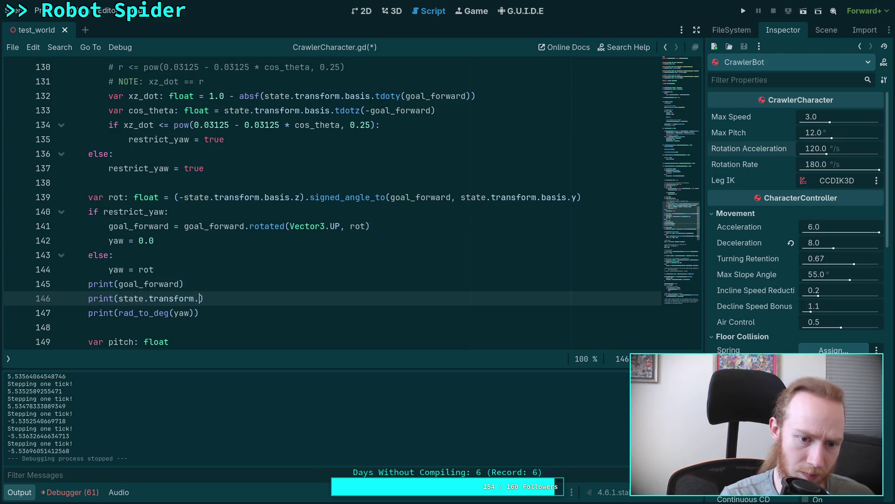
text(basis.z)
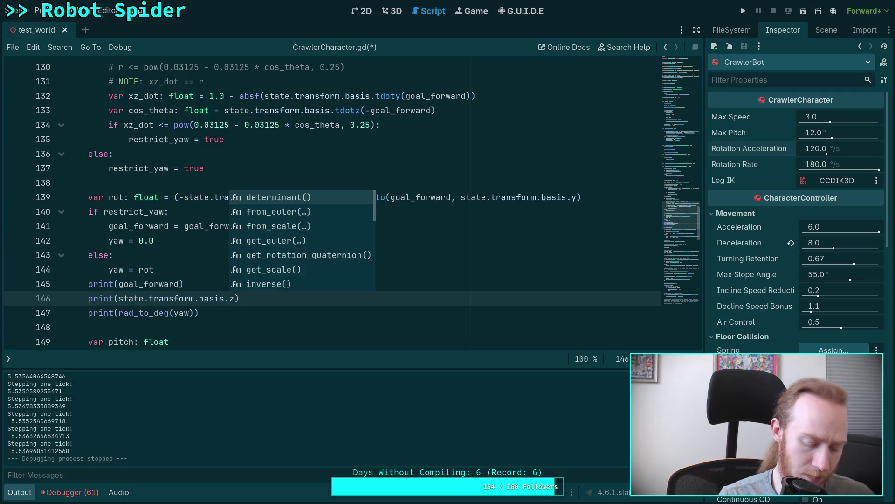
click(192, 298)
text(-)
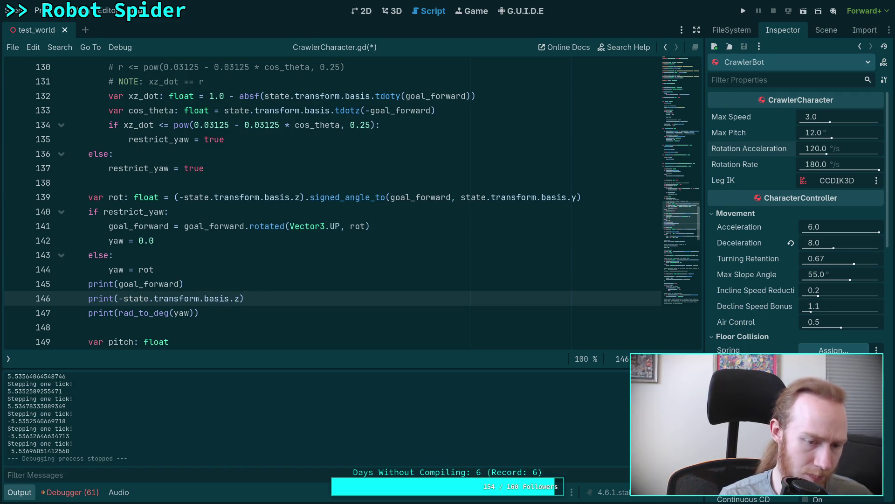
key(ctrl+s)
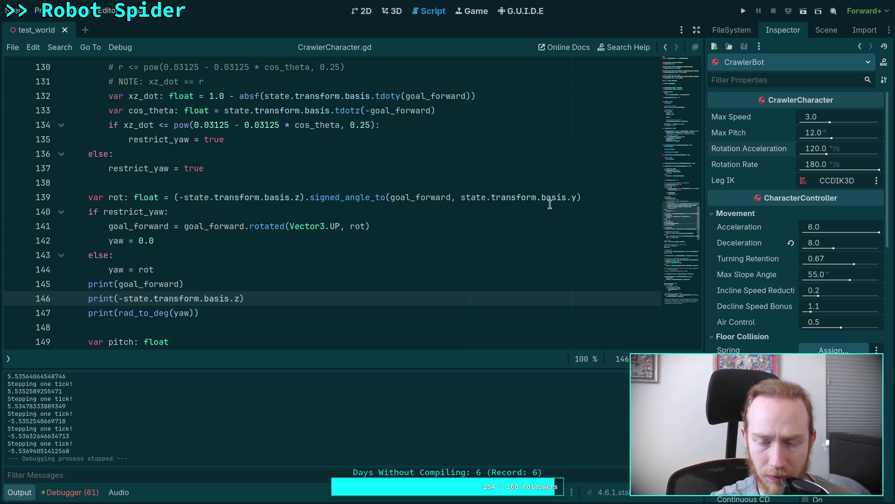
click(744, 11)
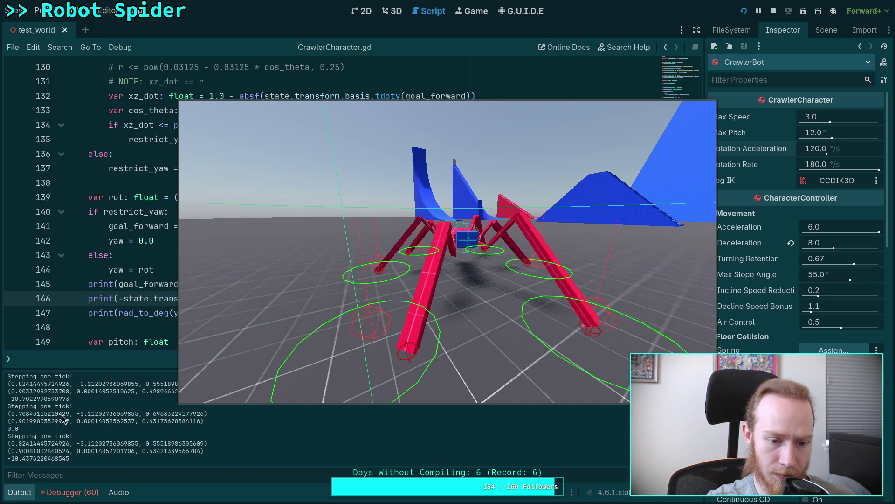
- Step the paused game about 22 ticks, watching yaw go from -10° to flipping around ±6.44°
click(312, 355)
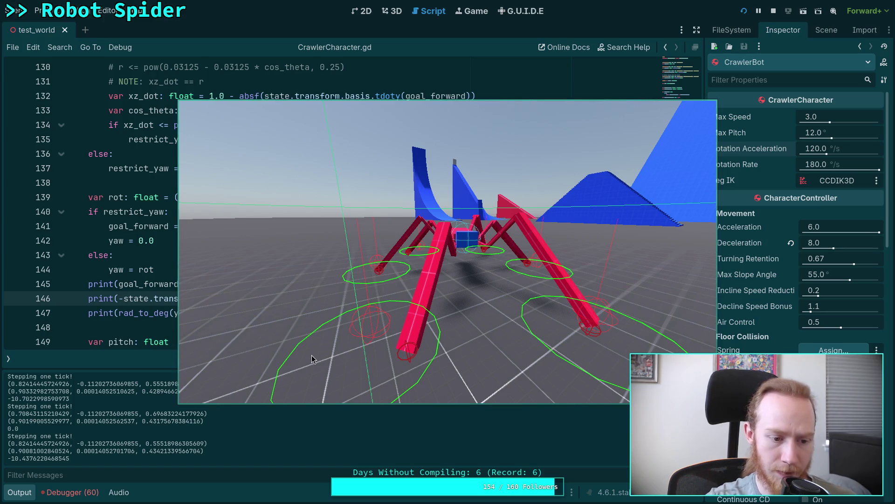
key(period)
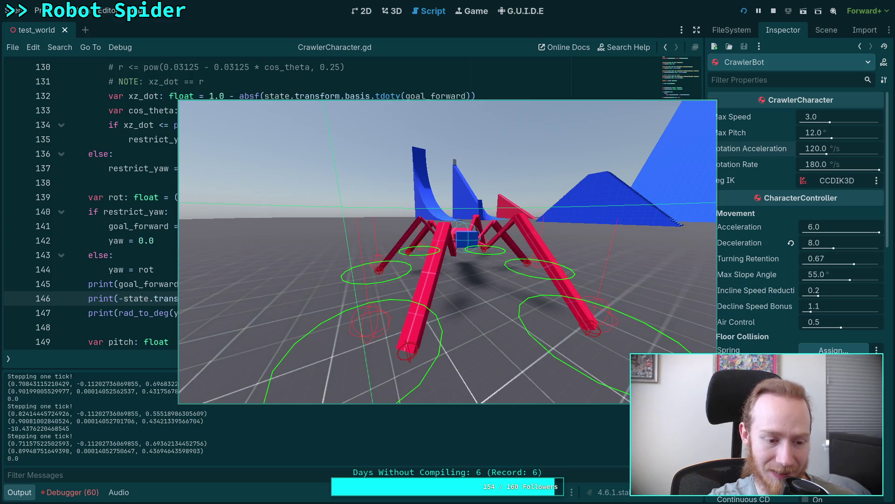
key(period)
key(period)
key(period)
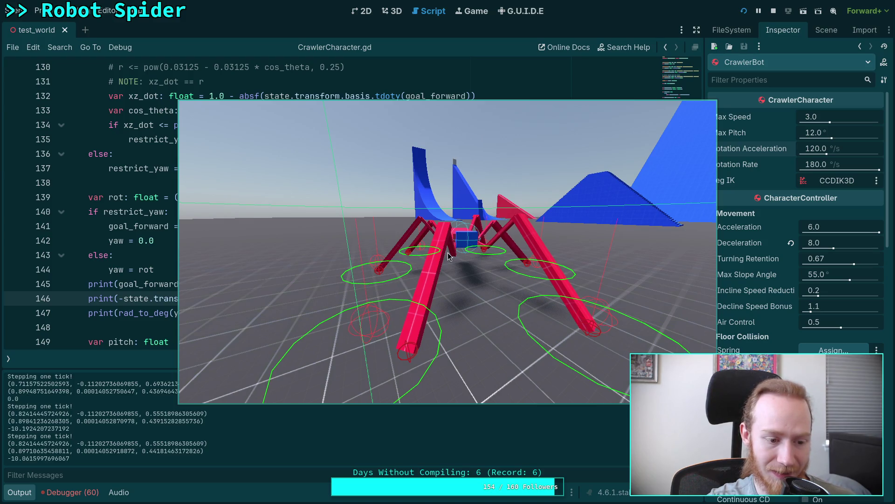
key(period)
key(period)
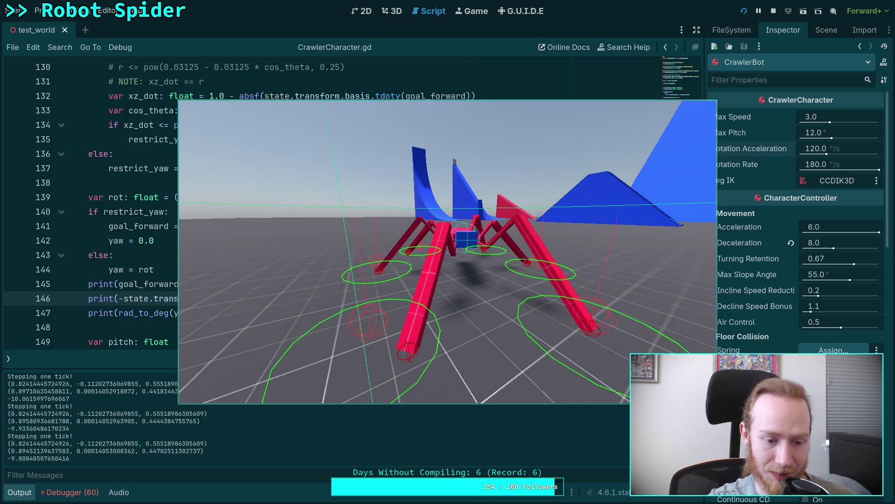
key(period)
key(period)
key(period)
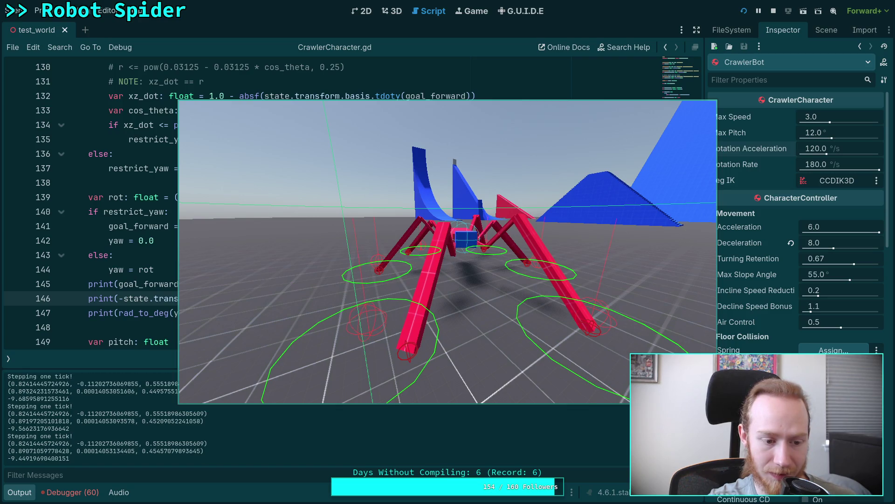
key(period)
key(period)
key(period)
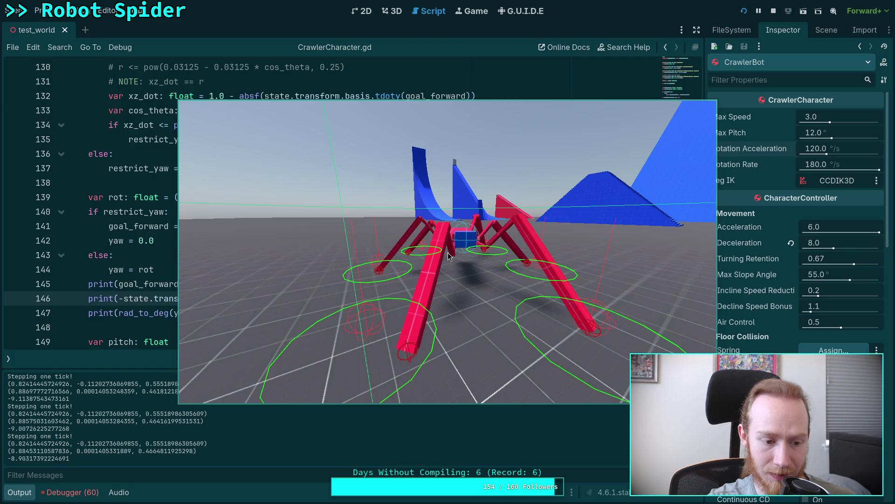
key(period)
key(period)
key(period)
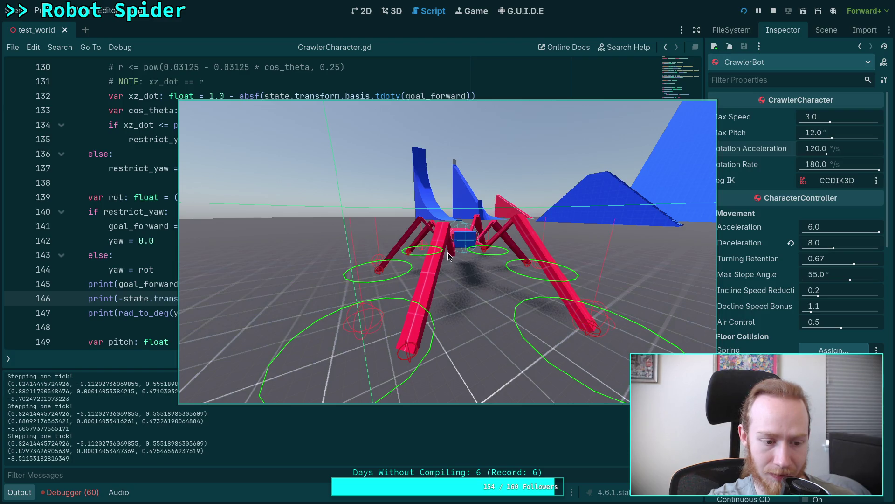
key(period)
key(period)
key(period)
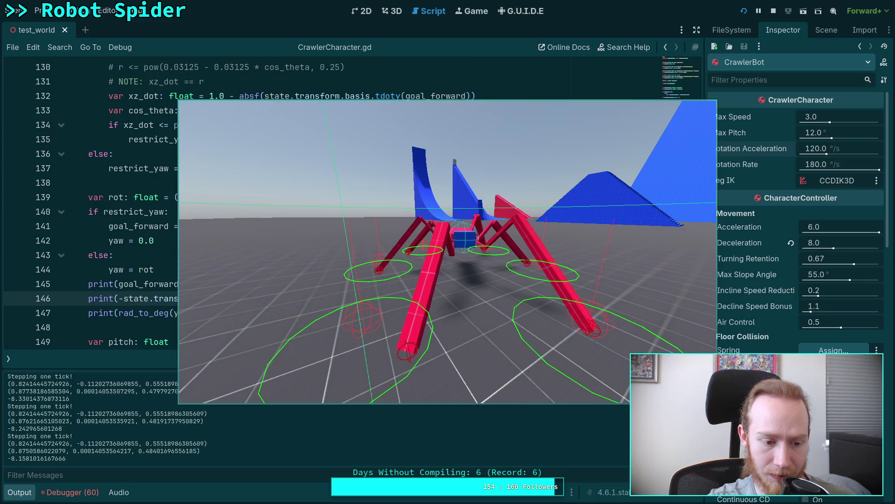
key(period)
key(period)
key(period)
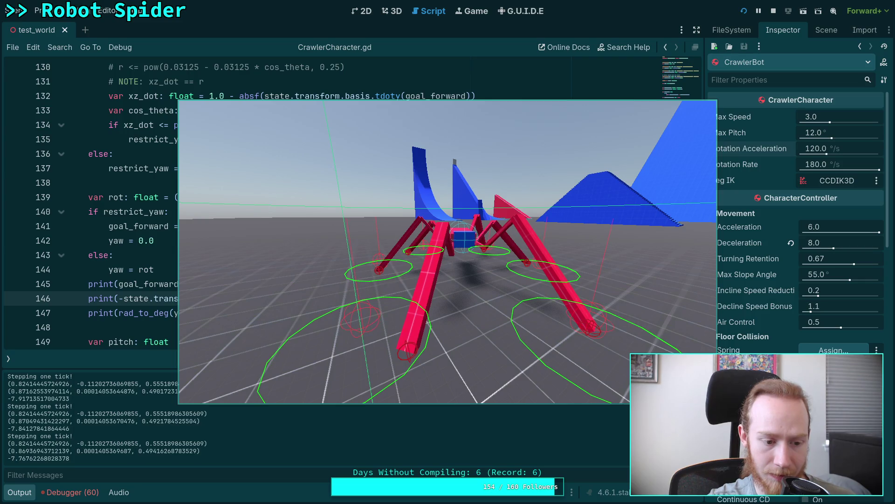
key(period)
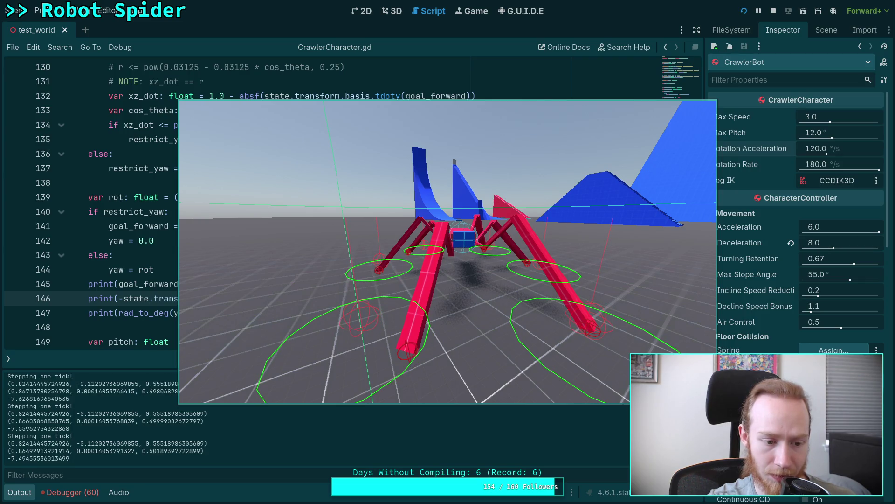
key(period)
key(period)
key(period)
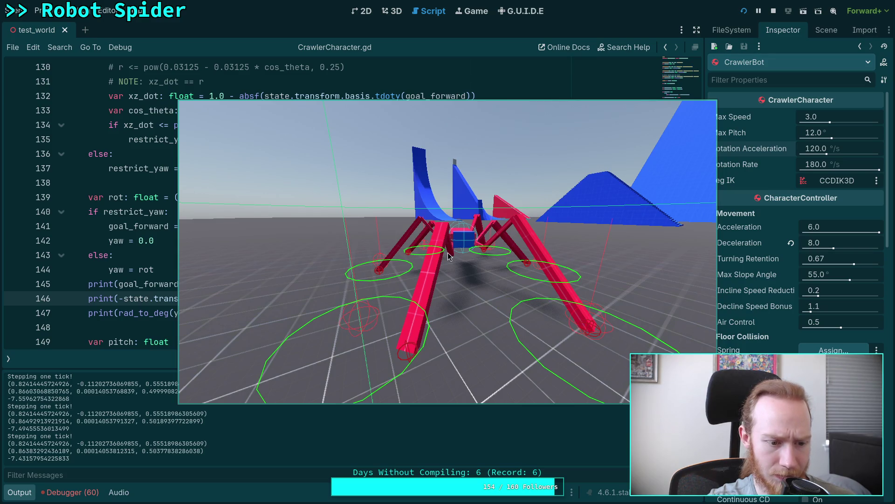
key(period)
key(period)
key(period)
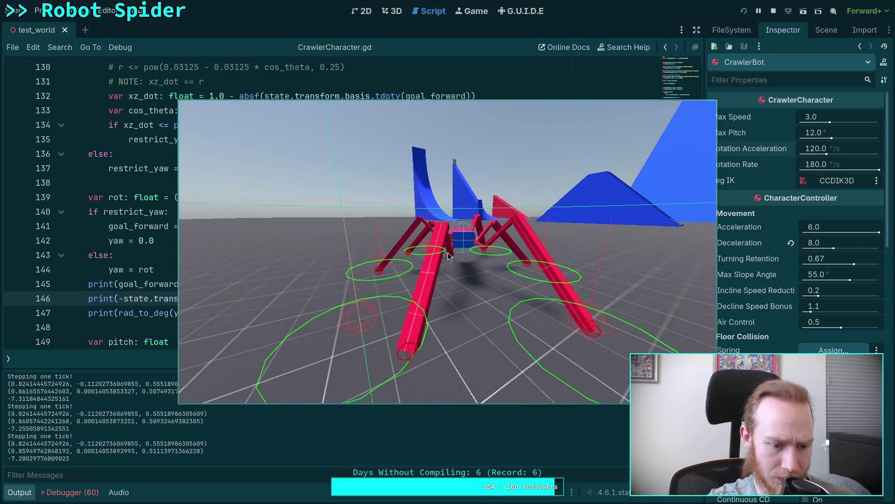
key(period)
key(period)
key(period)
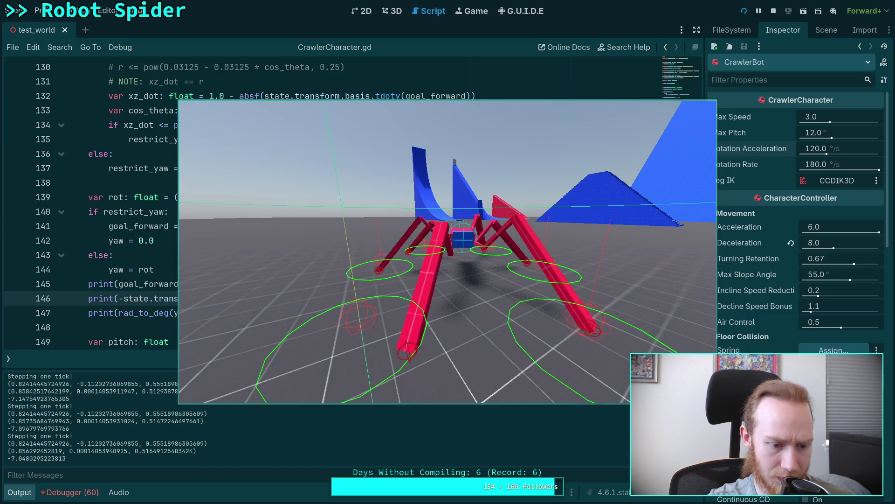
key(period)
key(period)
key(period)
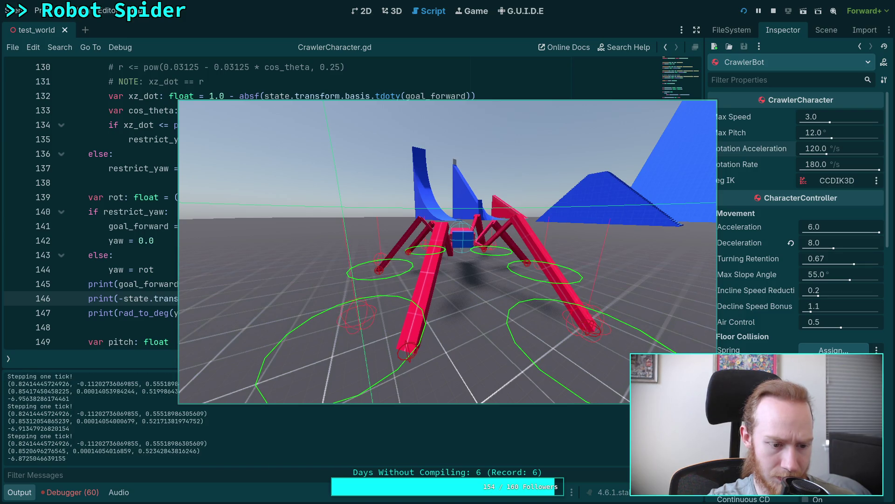
key(period)
key(period)
key(period)
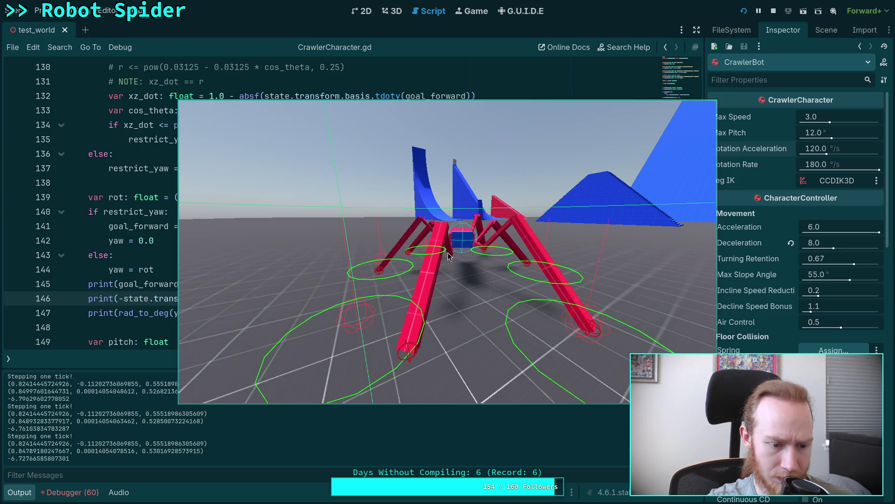
key(period)
key(period)
key(period)
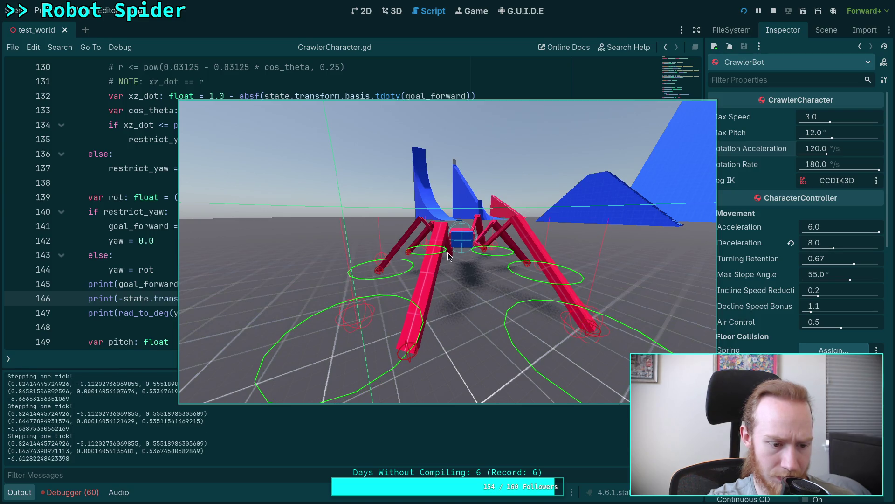
key(period)
key(period)
key(period)
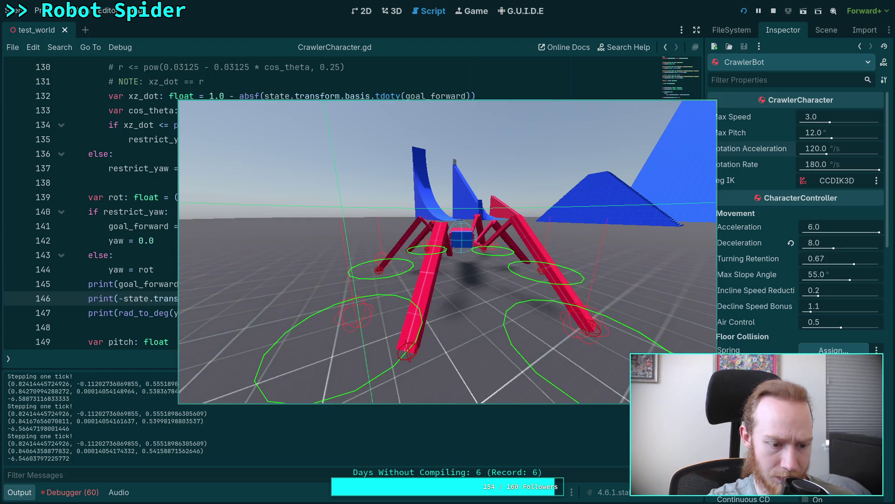
key(period)
key(period)
key(period)
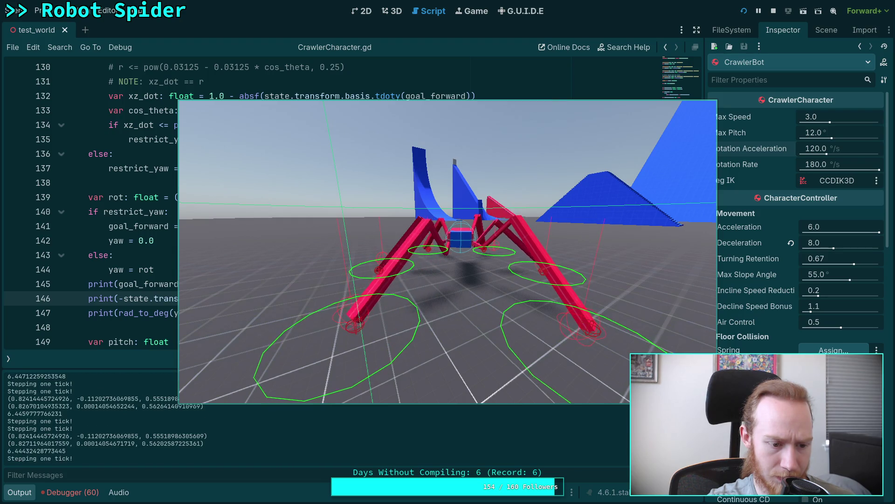
key(period)
key(period)
key(period)
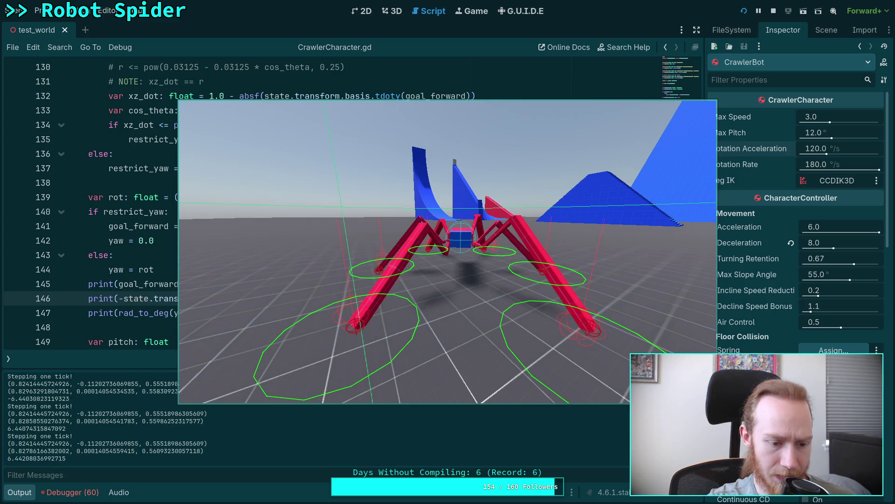
key(period)
key(period)
key(period)
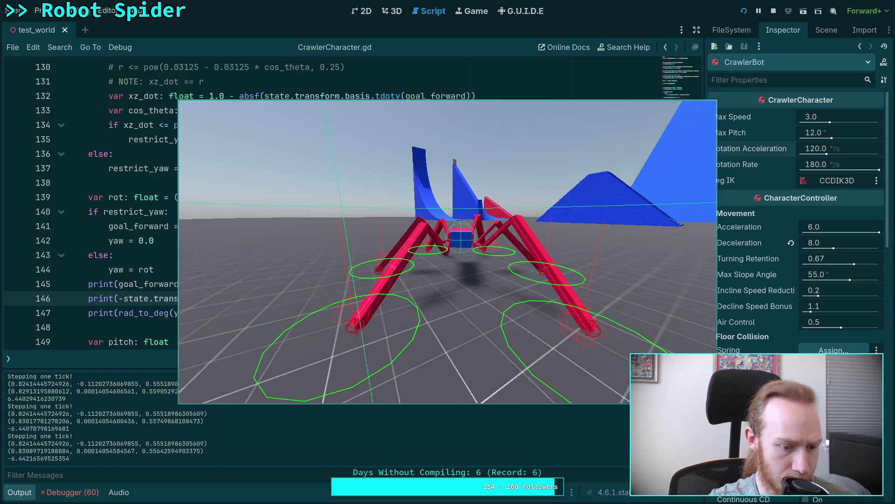
key(period)
key(period)
key(period)
key(period)
key(period)
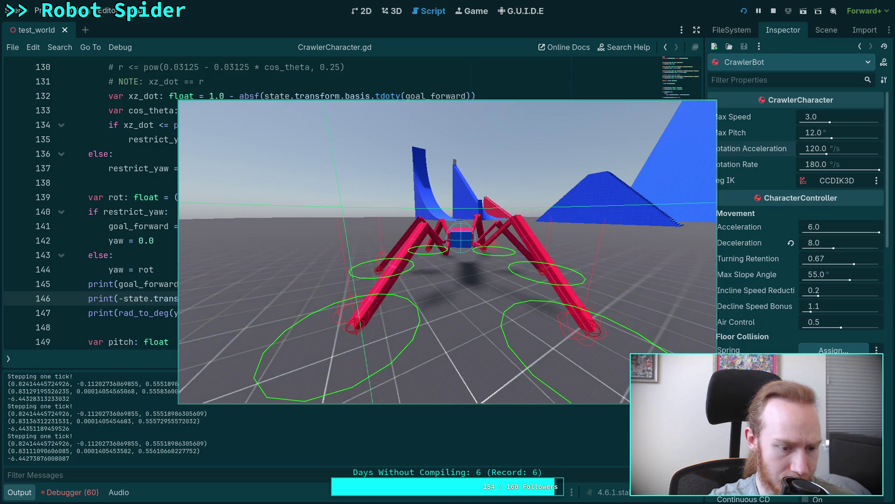
key(period)
key(period)
key(period)
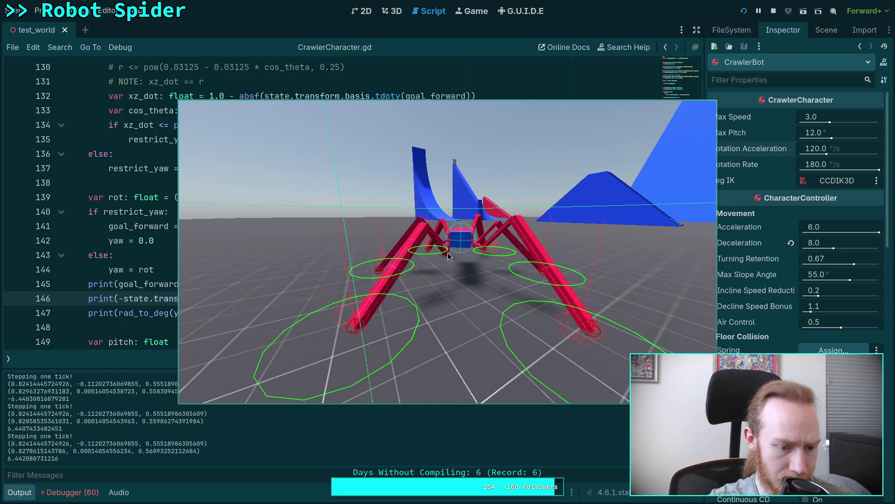
key(period)
key(period)
key(period)
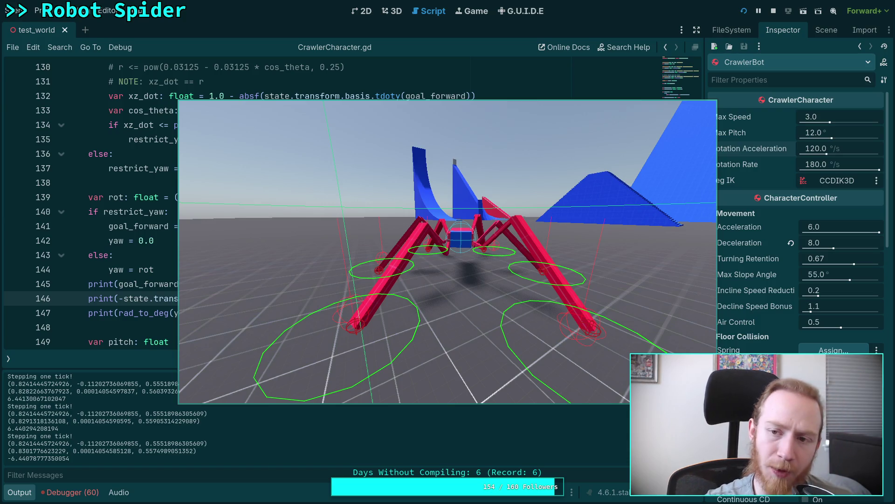
- Stop the game and move the two print lines above the restrict_yaw check
key(F8)
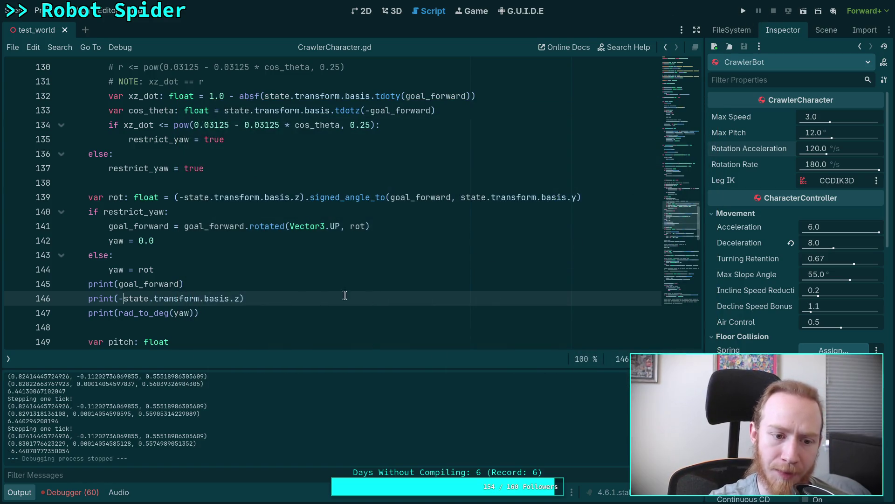
double_click(153, 284)
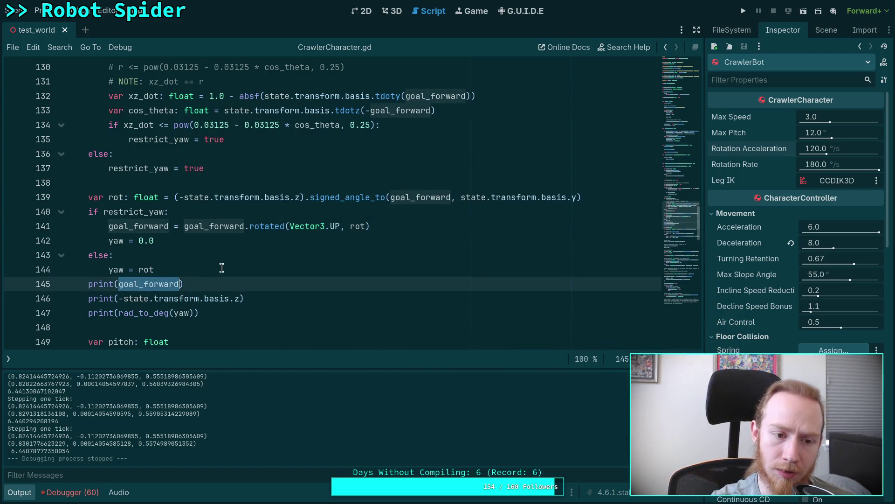
click(117, 293)
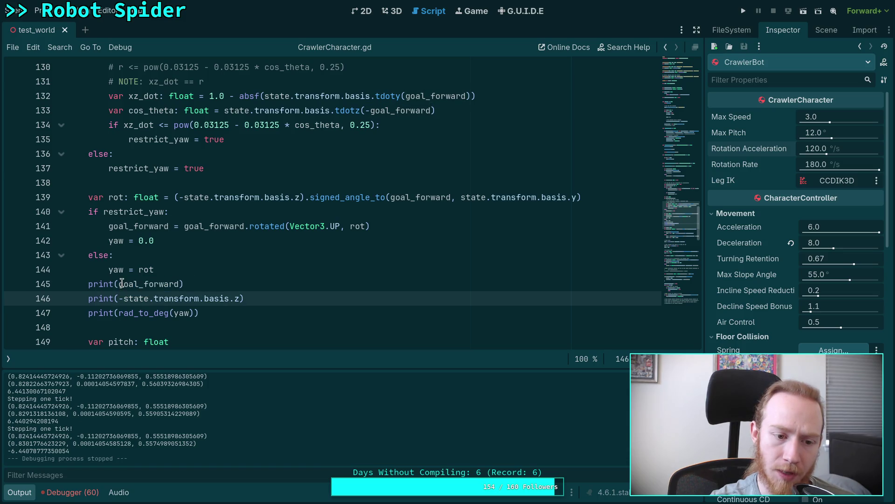
drag(123, 284, 123, 298)
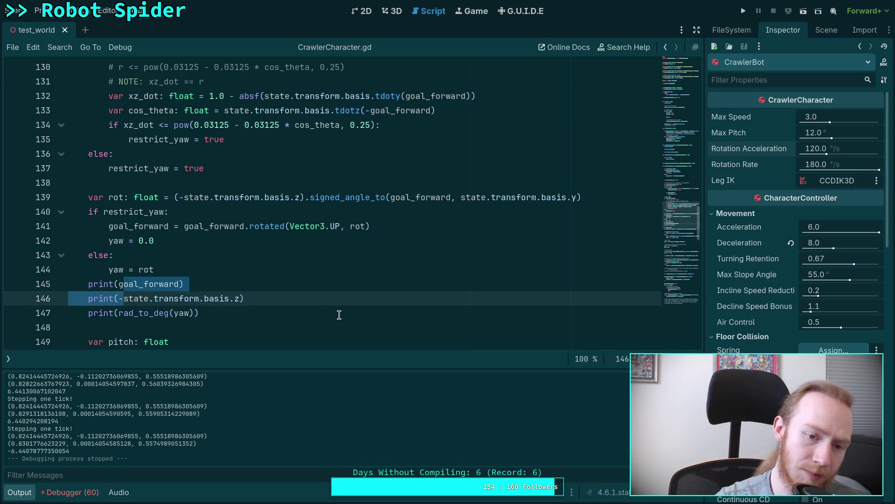
key(alt+Up)
key(alt+Up)
key(alt+Up)
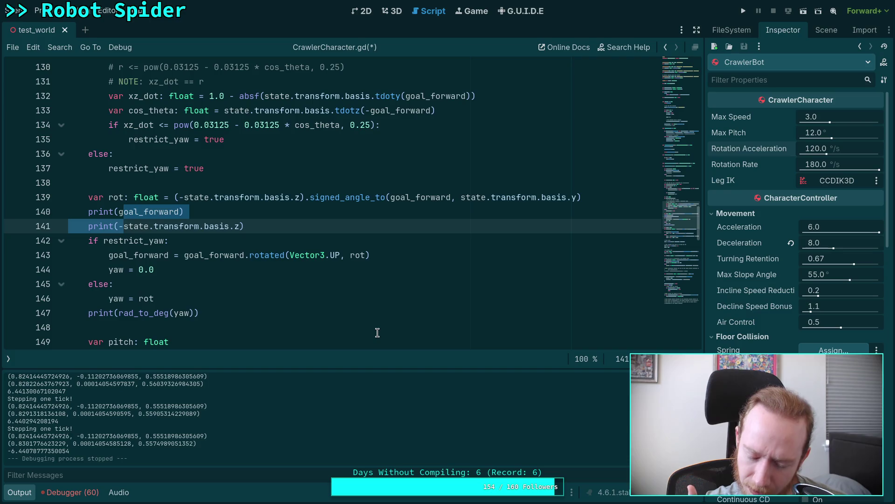
- Rotate goal_forward by -rot, move the prints back below the yaw block, save, and relaunch
click(352, 255)
text(-)
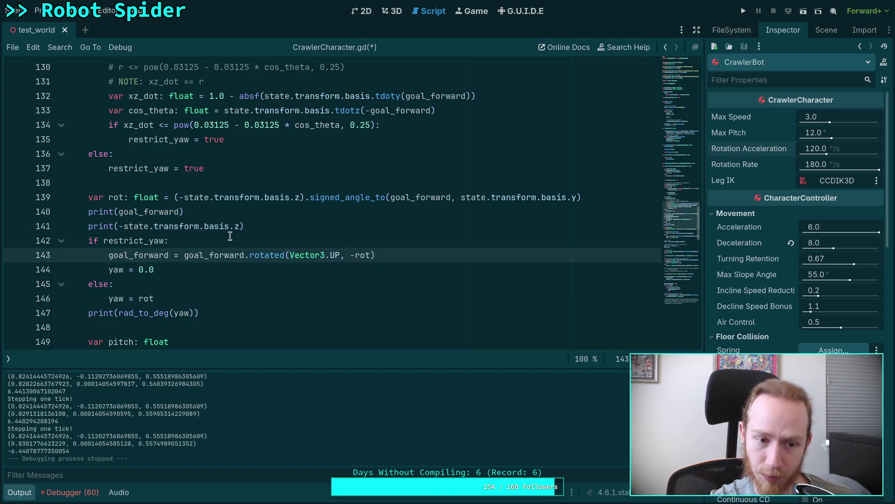
mouse_move(186, 211)
mouse_down()
mouse_move(224, 226)
mouse_move(179, 227)
mouse_up()
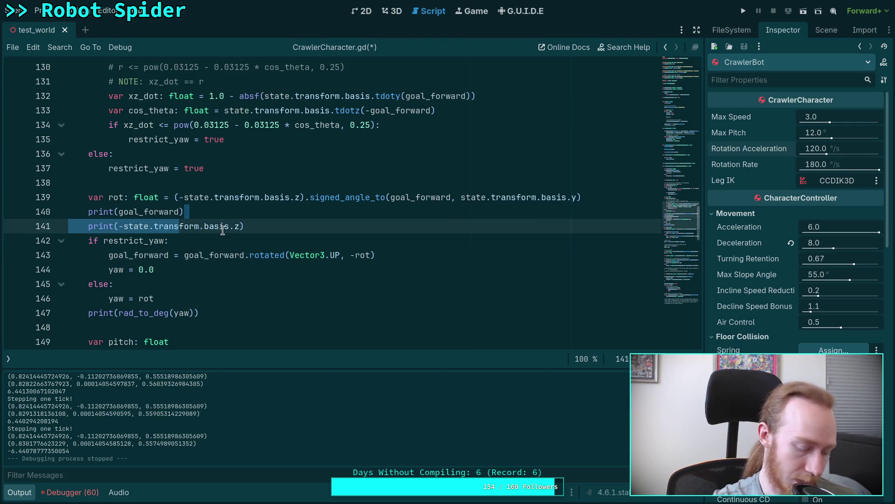
key(alt+Down)
key(alt+Down)
key(alt+Down)
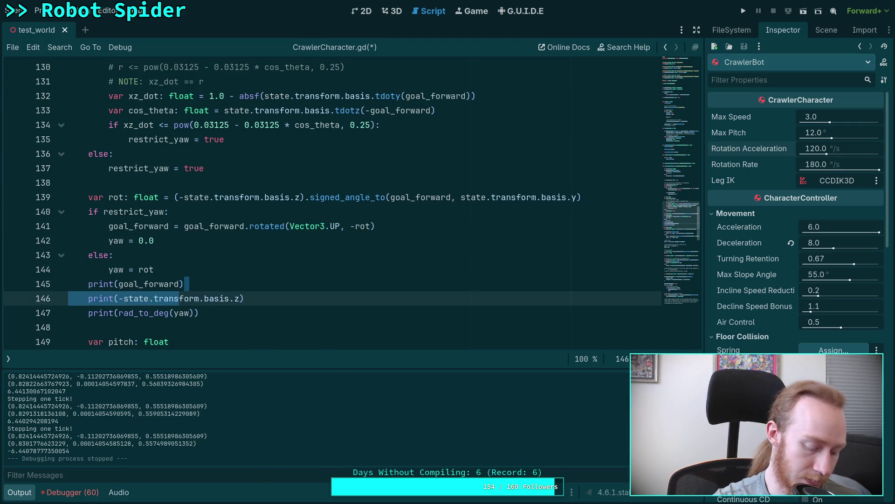
key(ctrl+s)
click(256, 237)
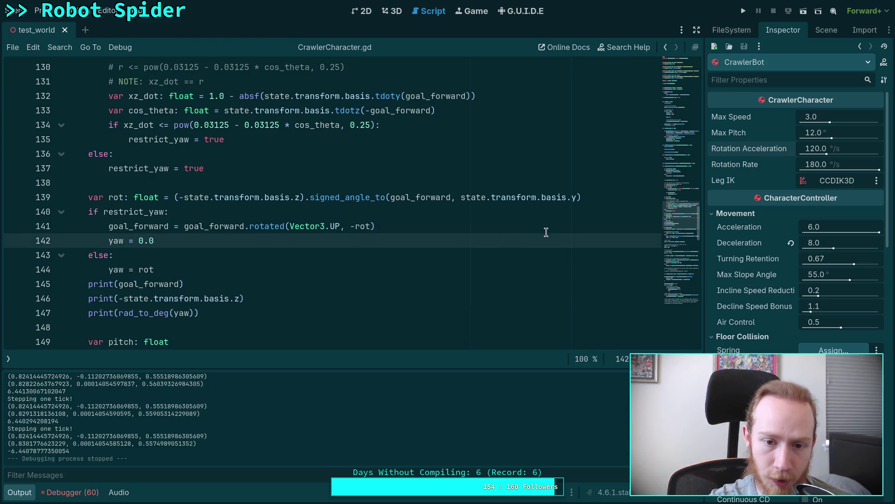
click(747, 12)
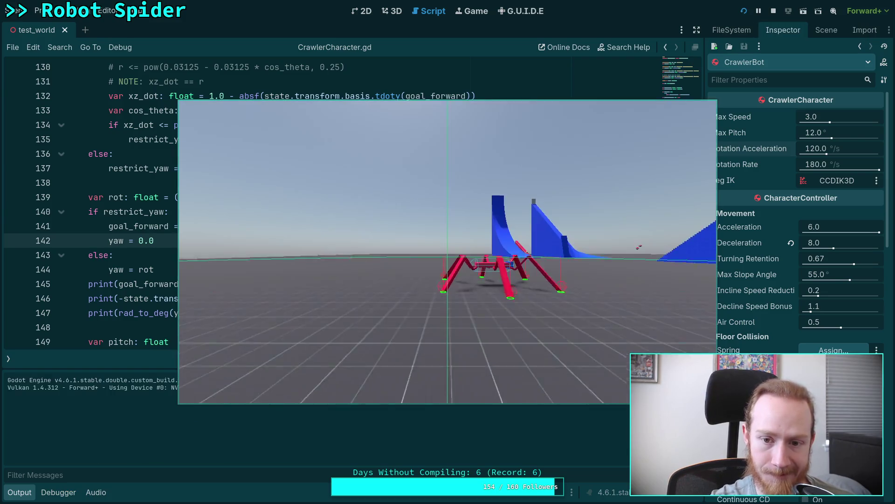
- Stop the game and delete the goal_forward argument from line 139's signed_angle_to call
click(773, 11)
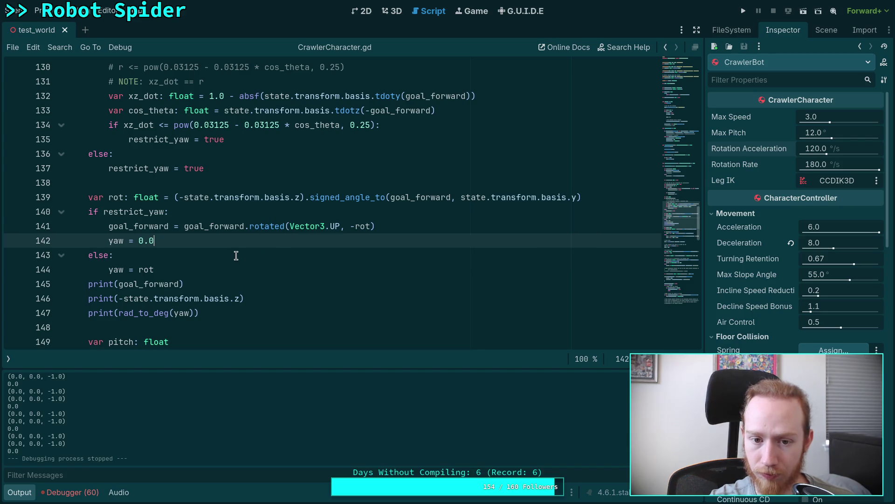
mouse_move(403, 196)
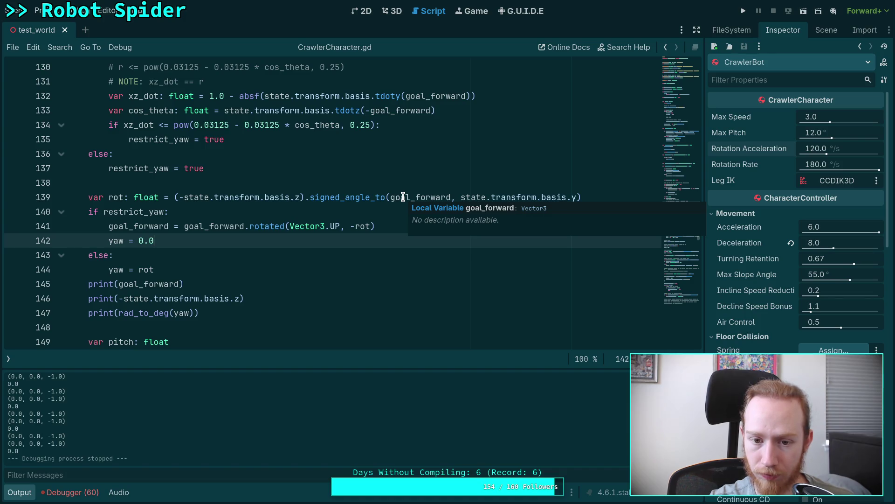
double_click(403, 197)
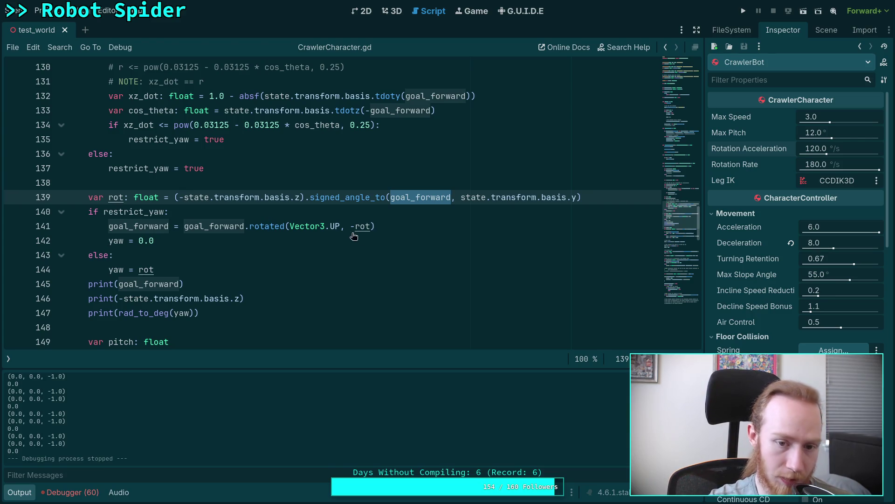
key(BackSpace)
- Rewrite line 139 as goal_forward.signed_angle_to the forward vector, and set yaw = -rot on line 144
click(174, 198)
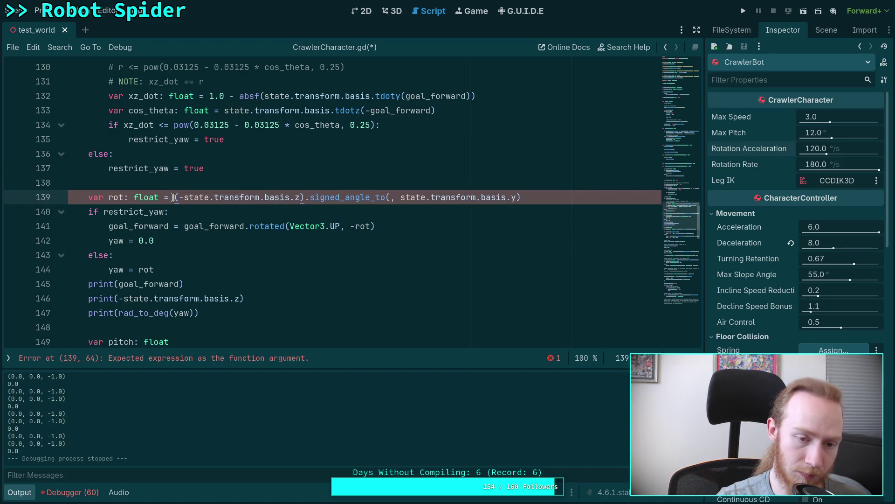
text(goal_forward.sig)
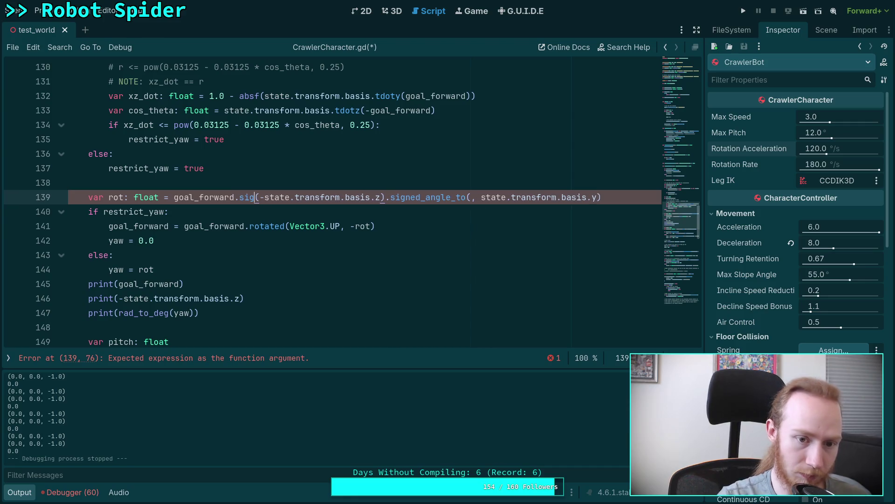
key(Down)
key(Return)
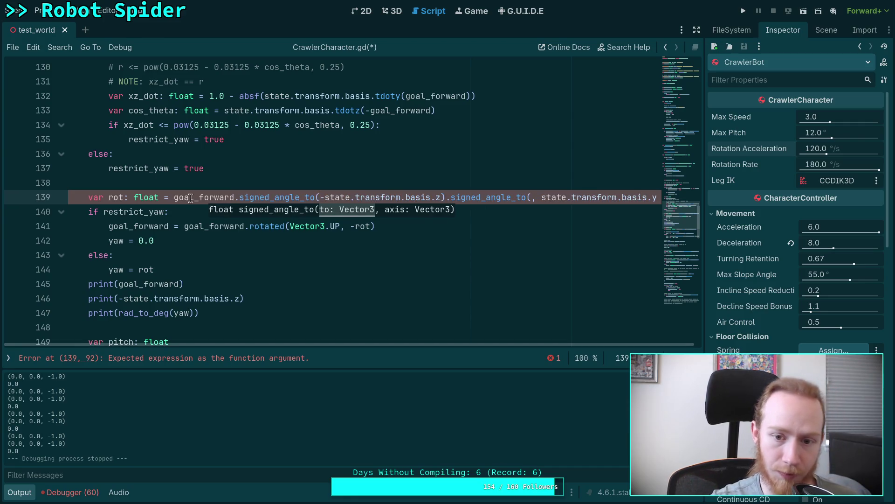
drag(447, 197, 533, 196)
key(BackSpace)
key(BackSpace)
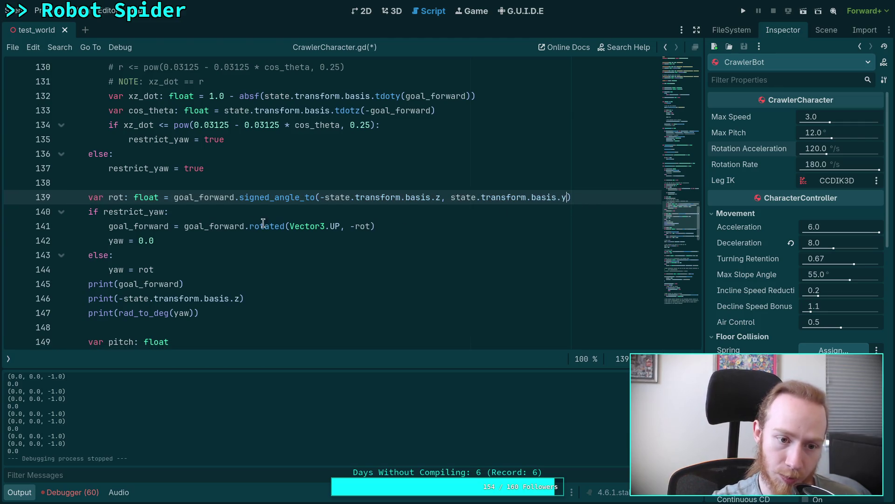
click(138, 269)
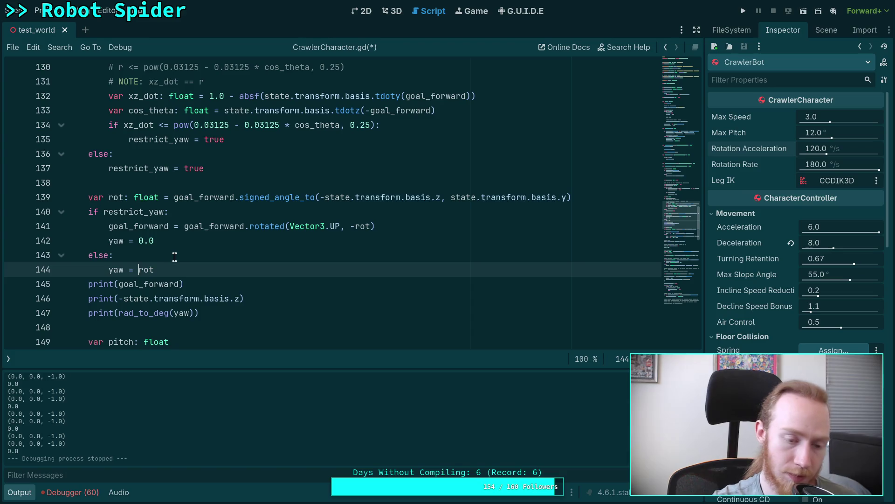
text(-)
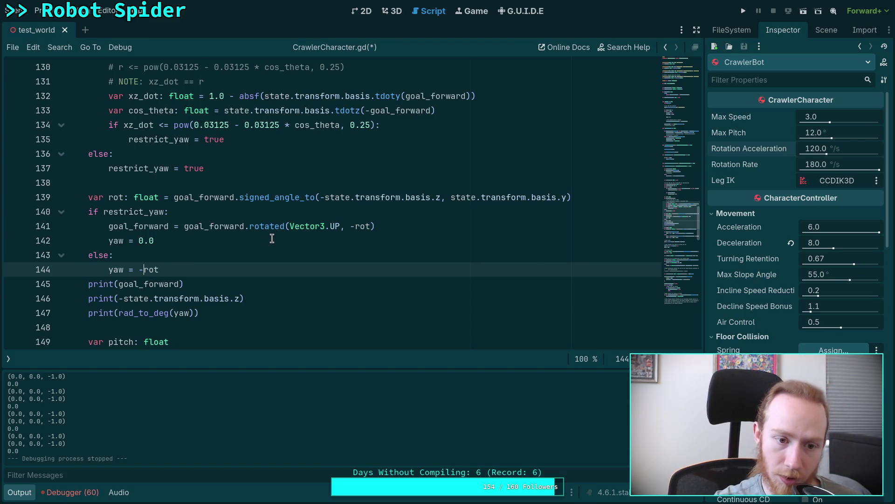
- Make line 141 rotate goal_forward by rot around state.transform.basis.y instead of Vector3.UP
click(356, 226)
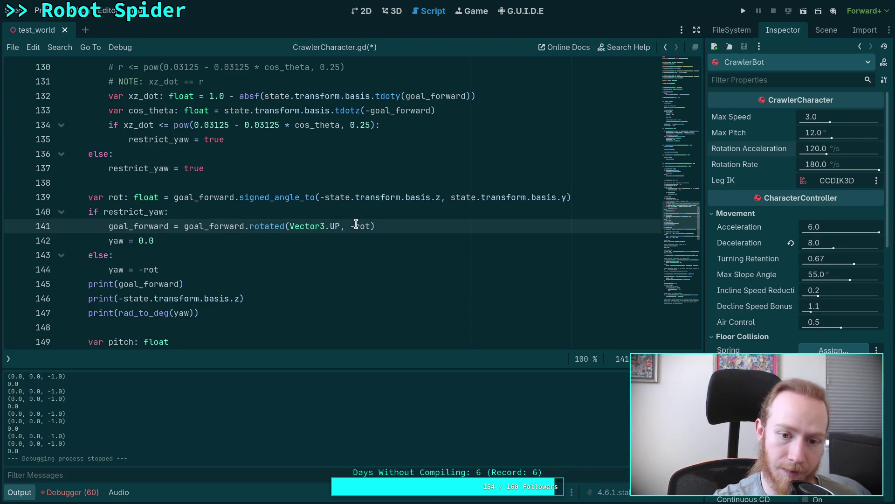
key(BackSpace)
key(Left)
key(shift+Left)
key(shift+Left)
key(shift+Left)
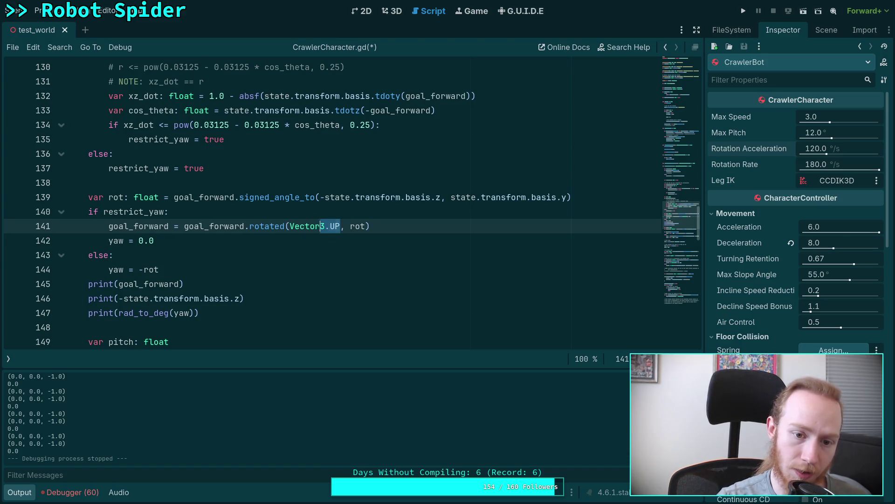
text(state.t)
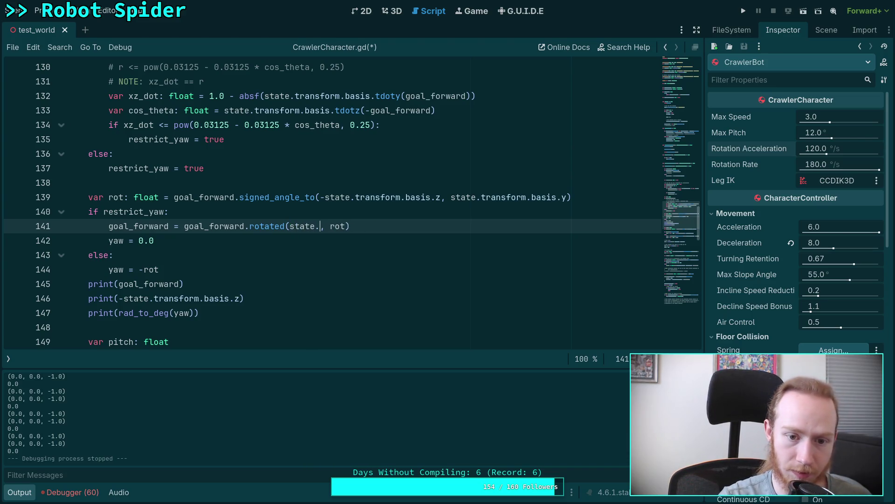
text(r)
key(Return)
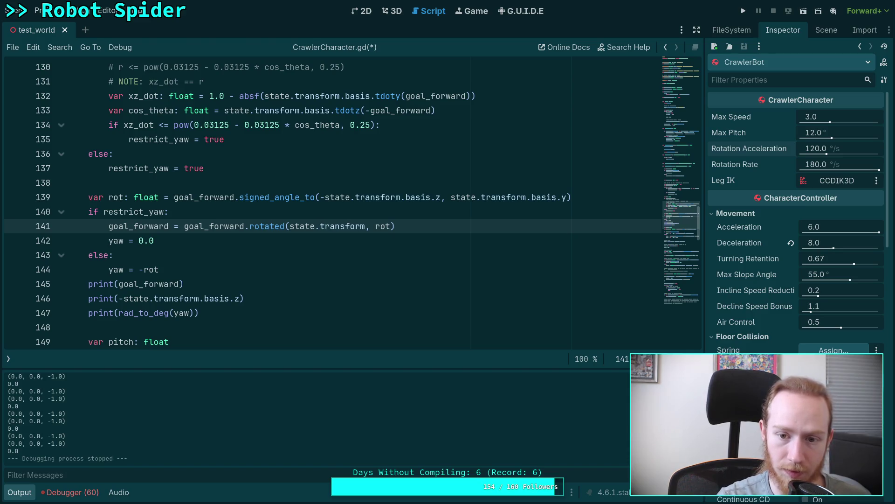
text(ba)
key(BackSpace)
key(BackSpace)
text(.ba)
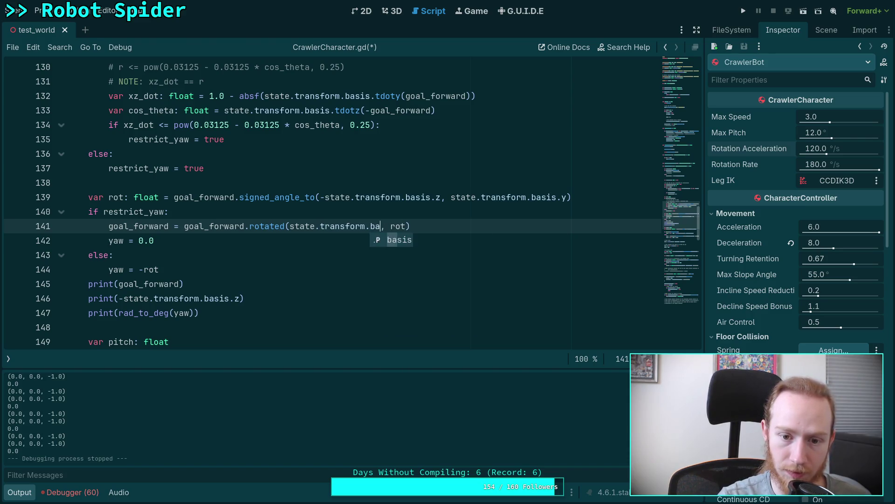
key(Return)
text(.y)
click(311, 212)
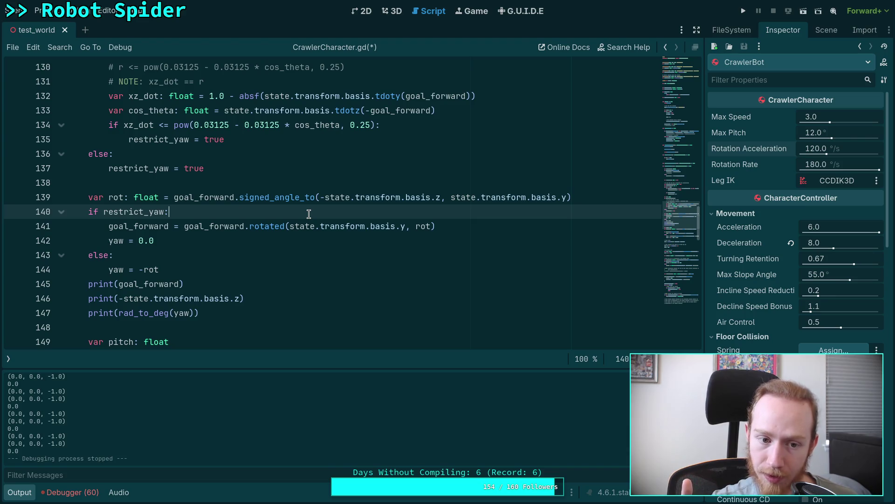
- Save the reworked script and run the game to test it
click(143, 274)
scroll(373, 275, down, 2)
scroll(378, 277, up, 2)
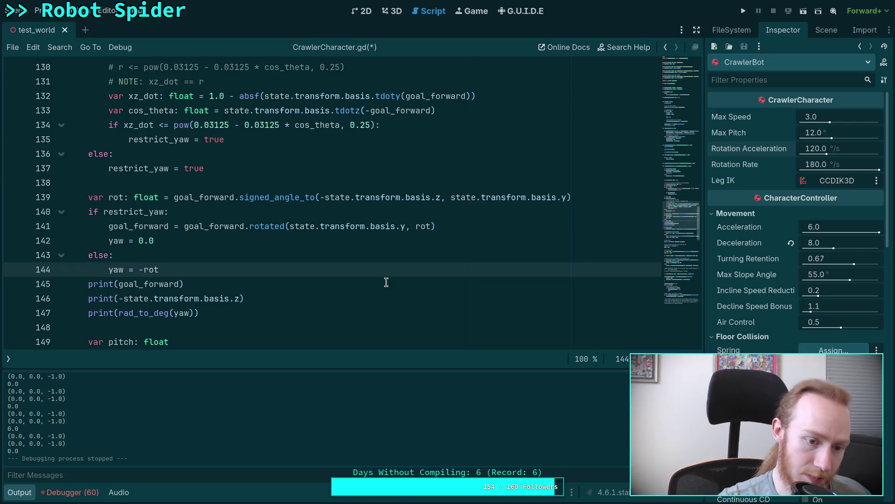
key(ctrl+s)
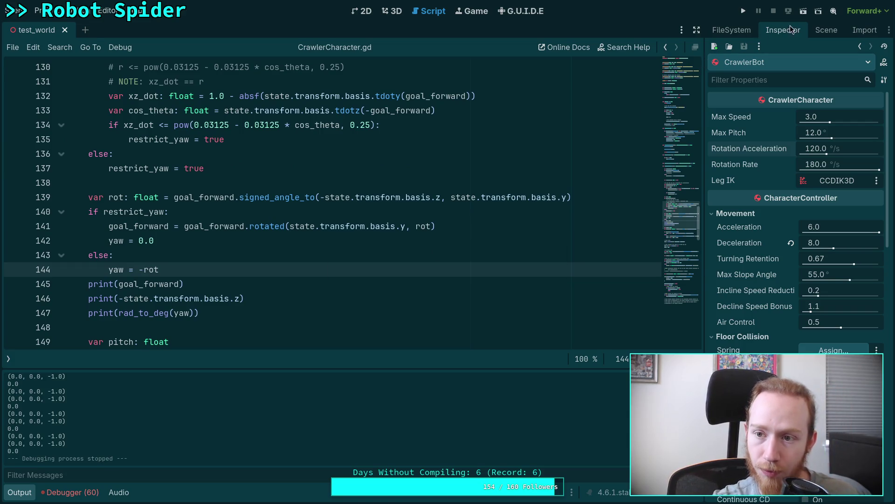
click(743, 10)
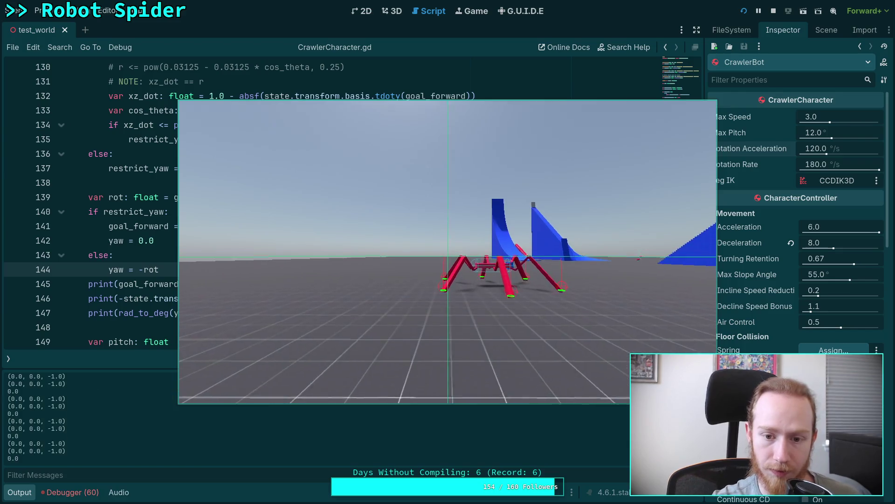
- Steer the spider with W to watch it turn, then return focus to the editor
key(w)
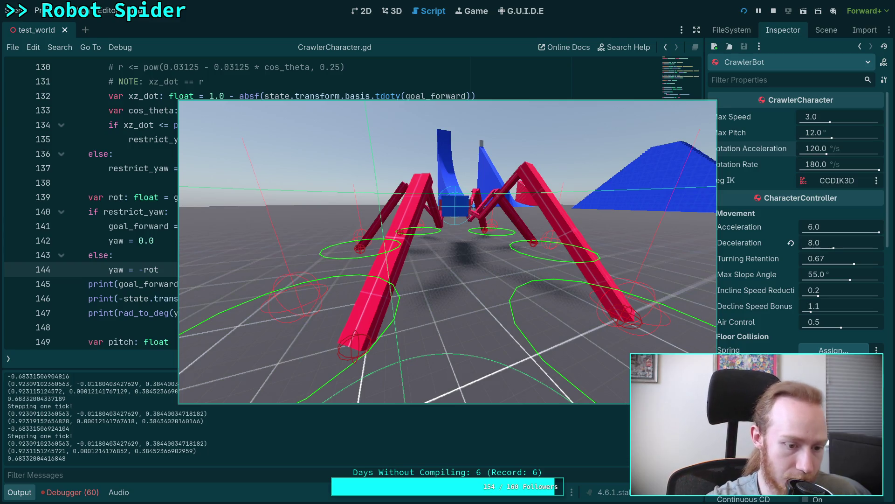
click(42, 452)
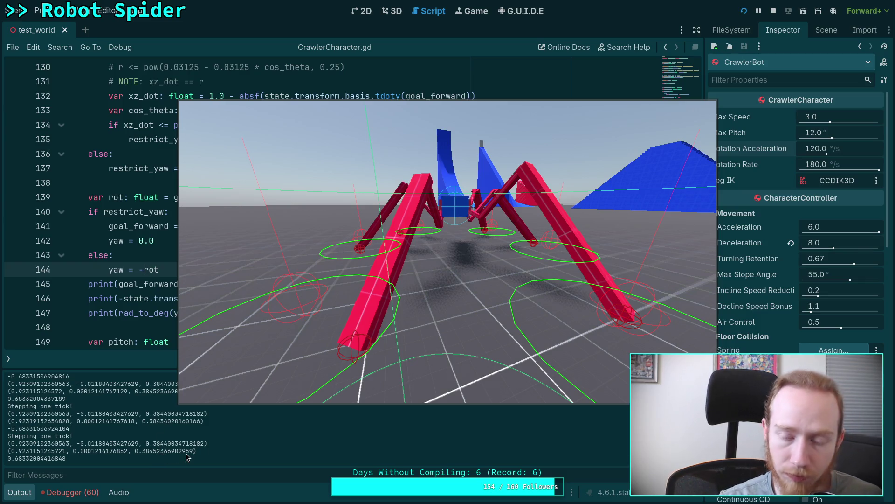
- Stop the running game after studying the printed vectors and yaw values
click(773, 11)
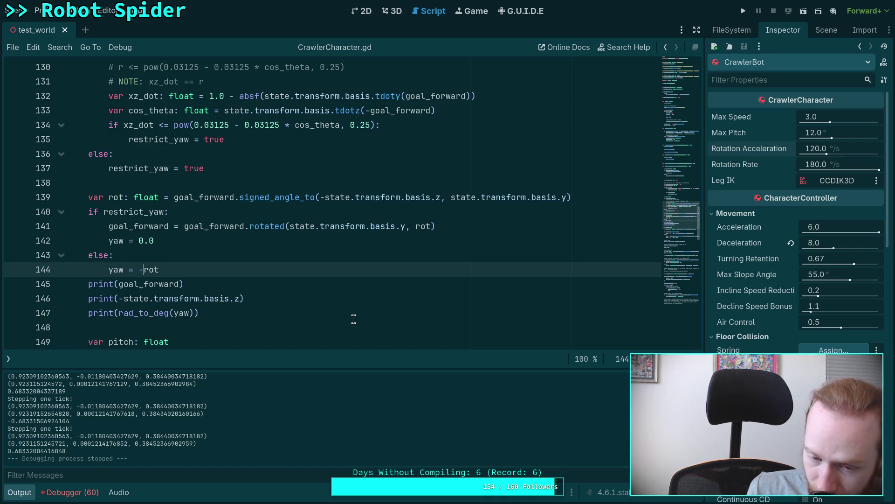
- Review the logged values and rotation code, selecting the last digits of the 0.0017 threshold
scroll(363, 308, down, 4)
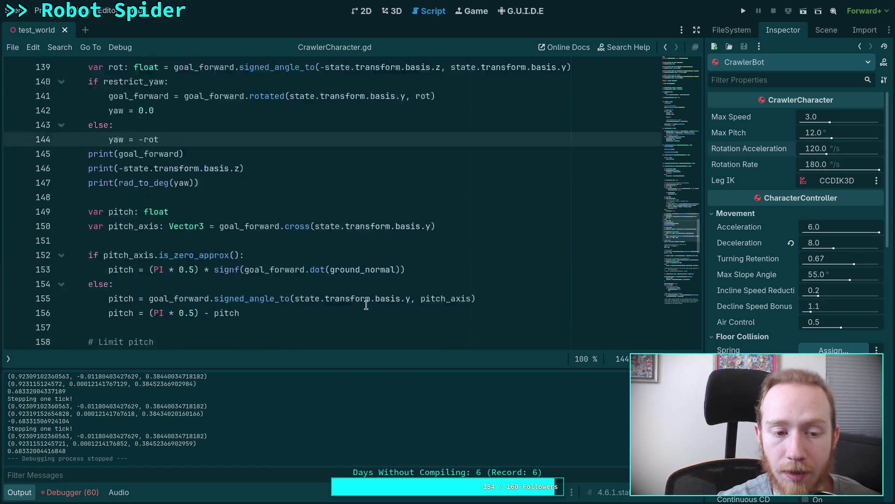
scroll(373, 274, down, 6)
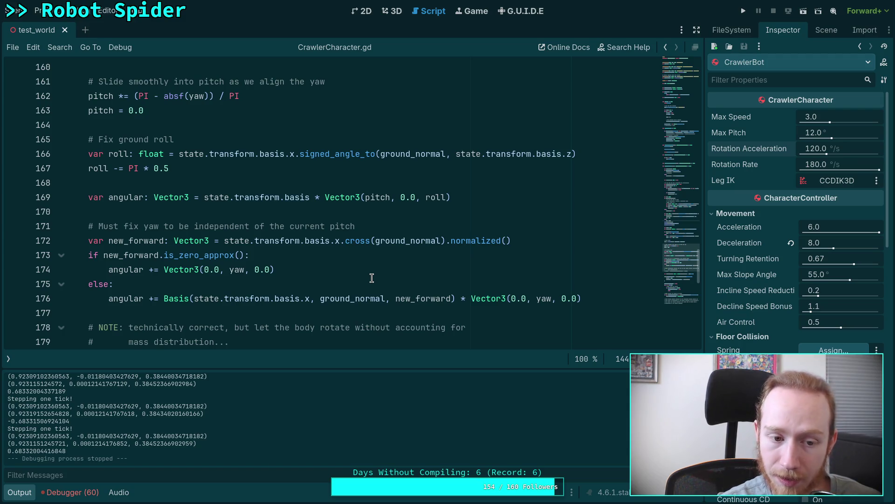
scroll(372, 278, down, 4)
scroll(371, 278, down, 3)
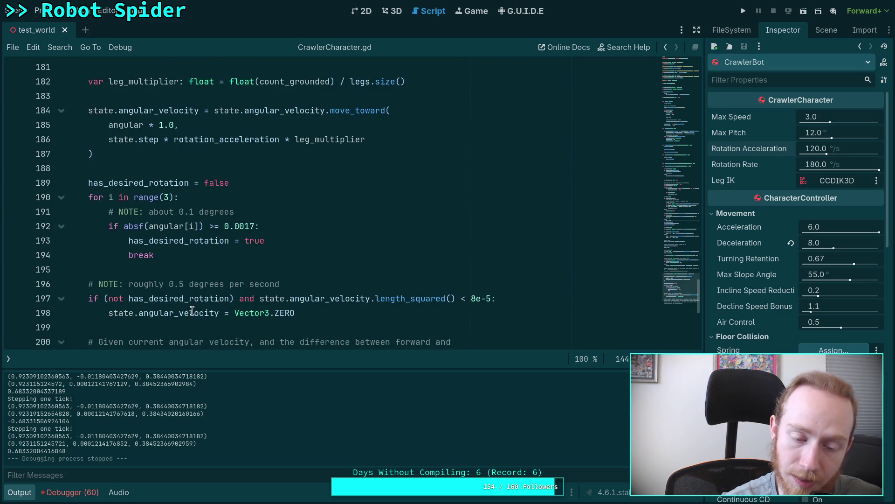
mouse_move(143, 313)
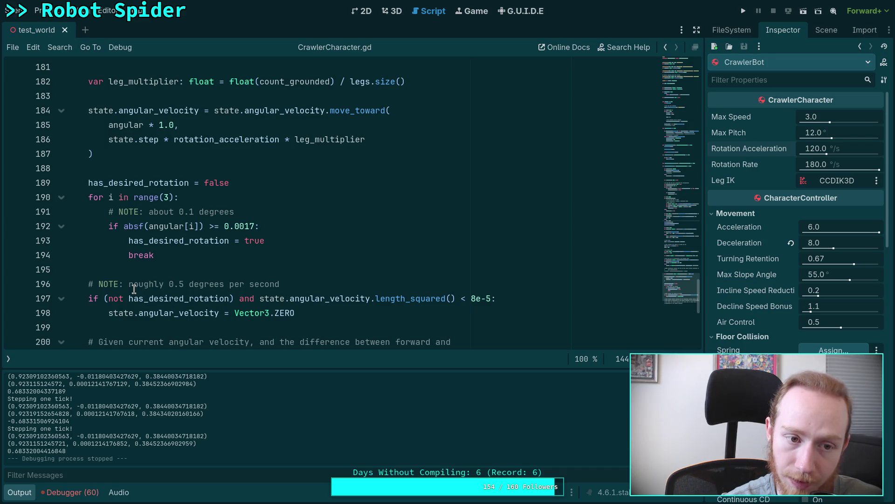
scroll(135, 289, up, 1)
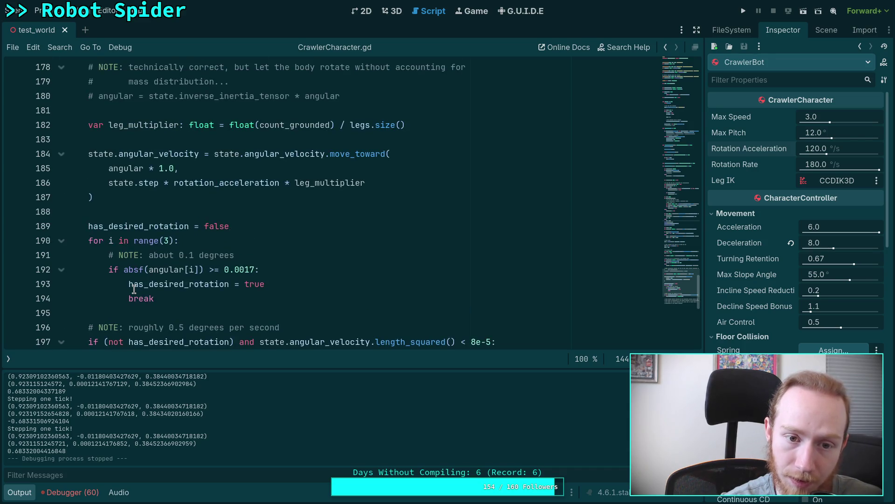
mouse_move(134, 290)
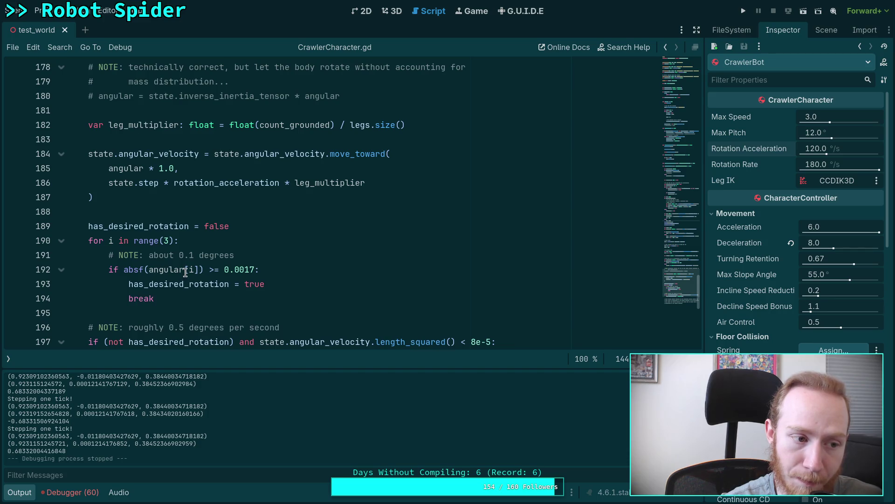
mouse_move(186, 272)
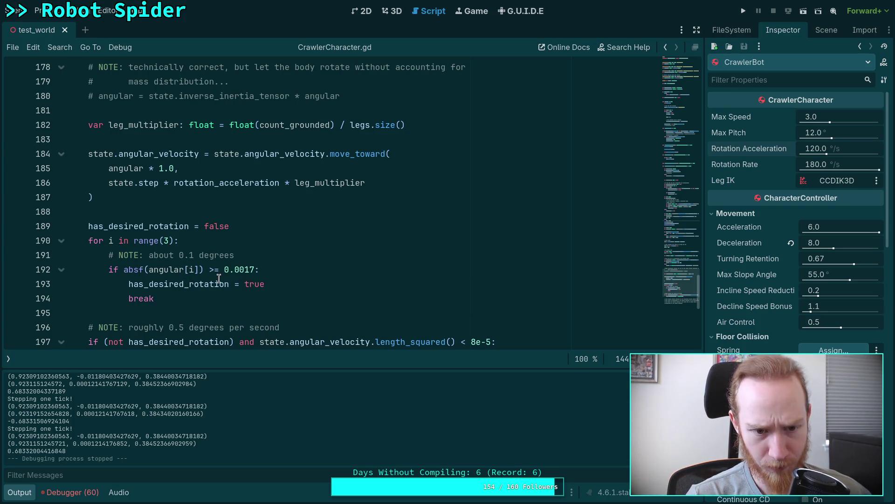
drag(245, 270, 256, 269)
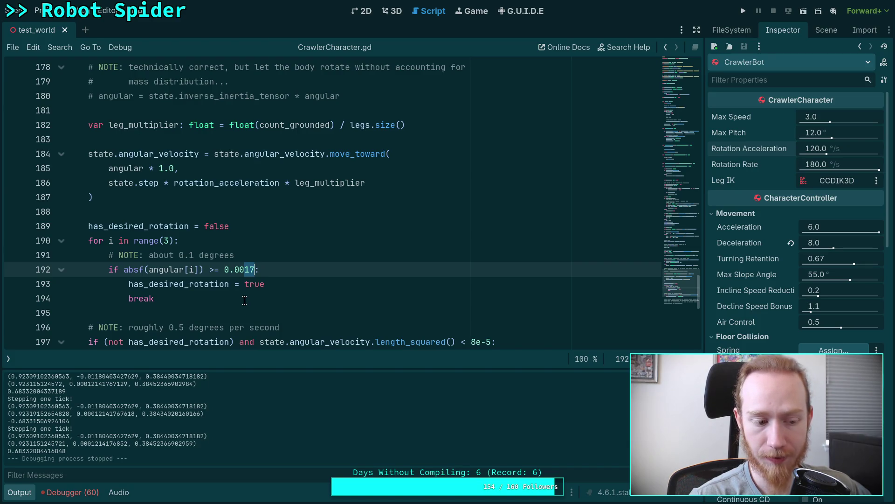
scroll(244, 300, up, 20)
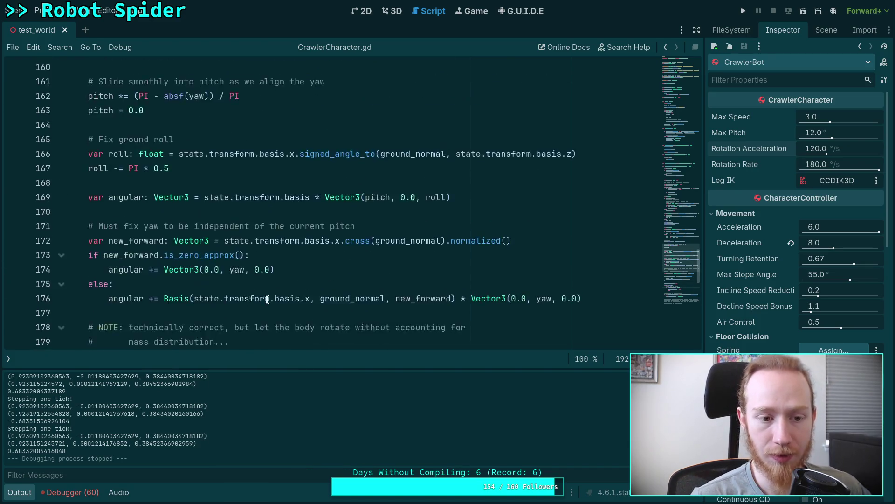
scroll(260, 298, up, 4)
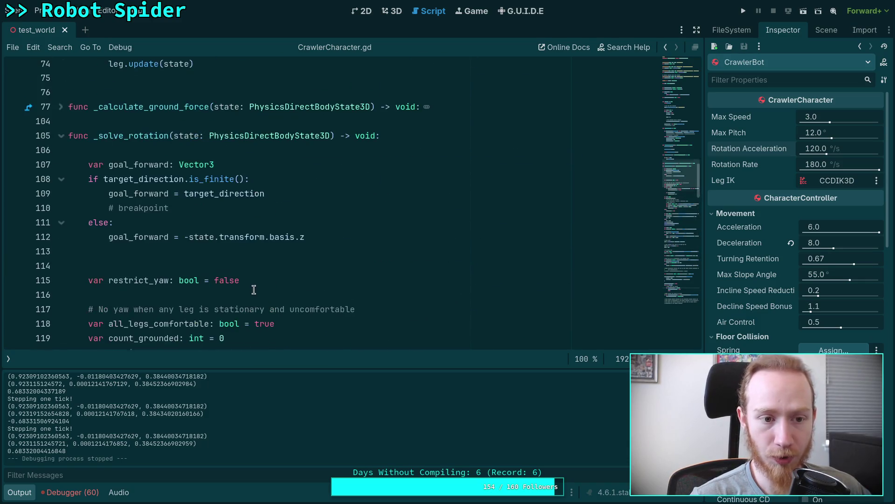
click(374, 255)
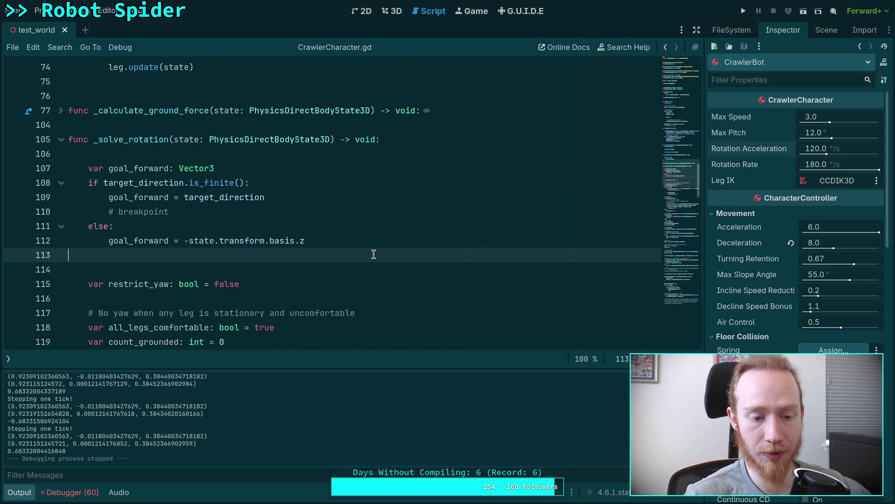
scroll(374, 254, down, 1)
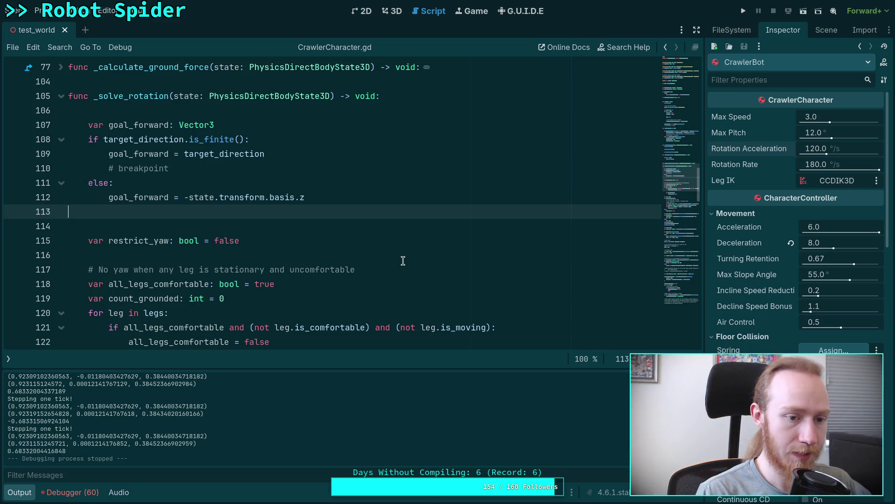
- Add print(state.step) below goal_forward, run the game, step four ticks, then stop it
key(Return)
text(print()
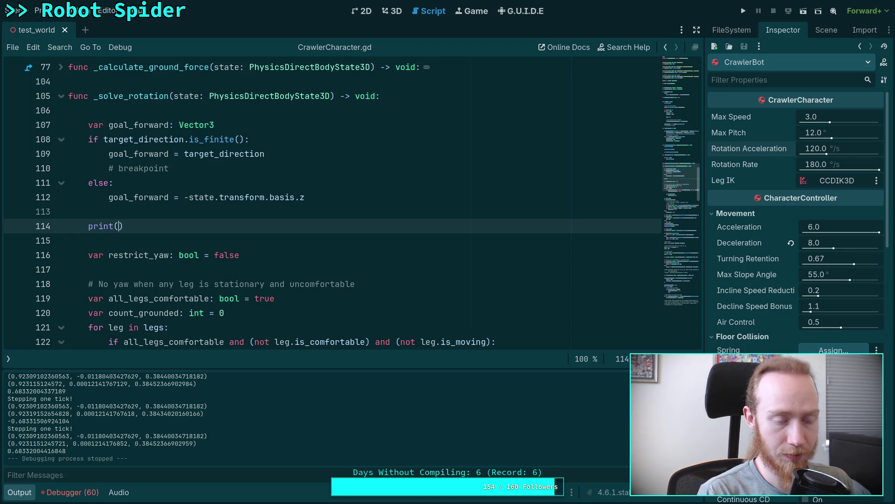
text(state.step)
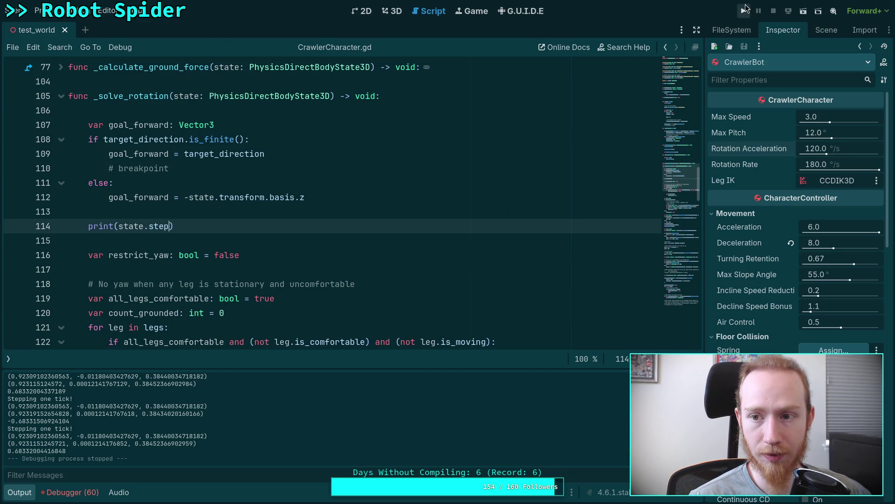
click(746, 9)
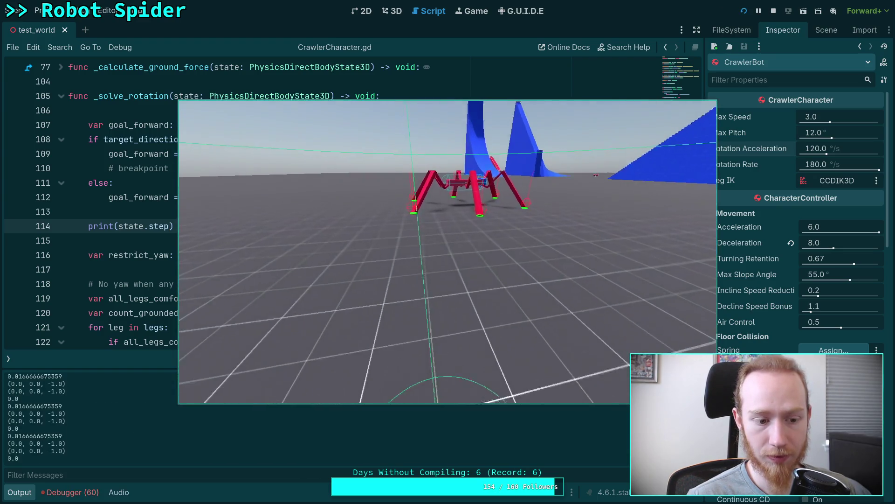
key(period)
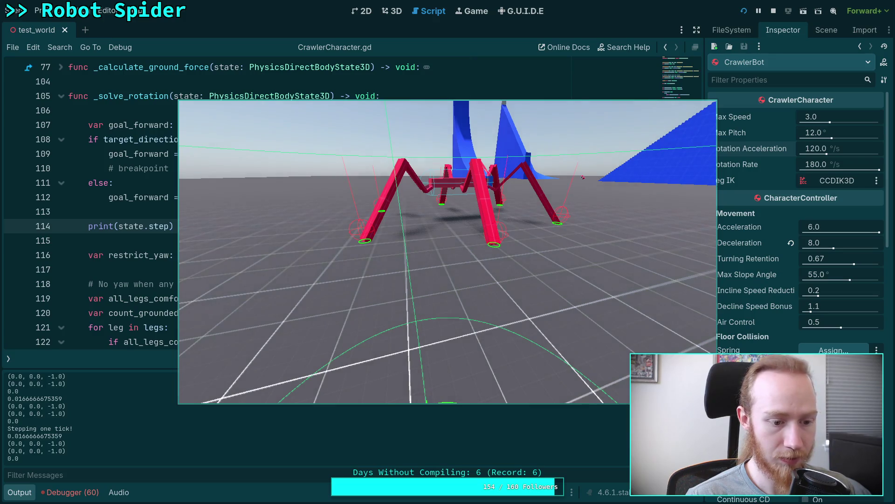
key(period)
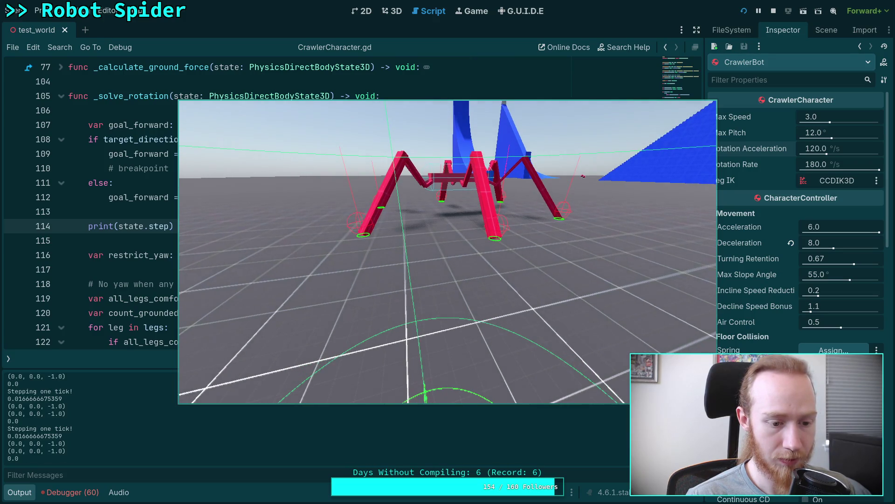
key(period)
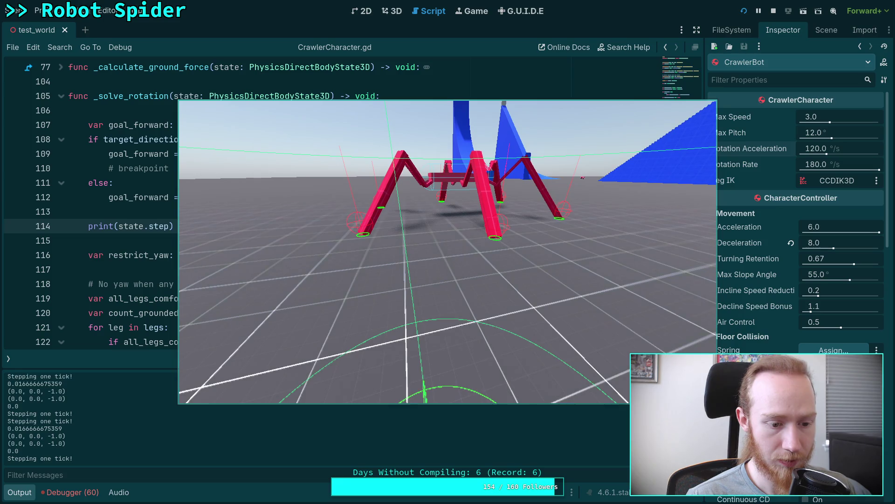
key(period)
key(period)
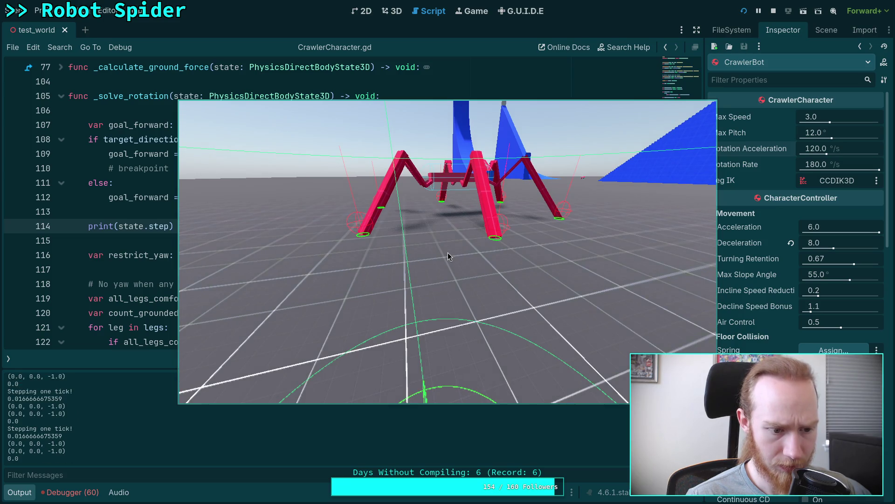
click(773, 11)
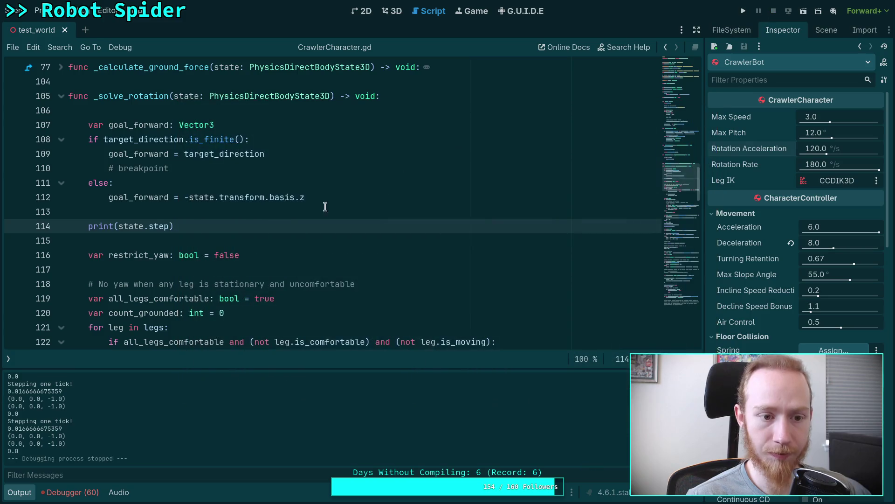
- Delete the print(state.step) debug line from _solve_rotation
drag(226, 227, 227, 216)
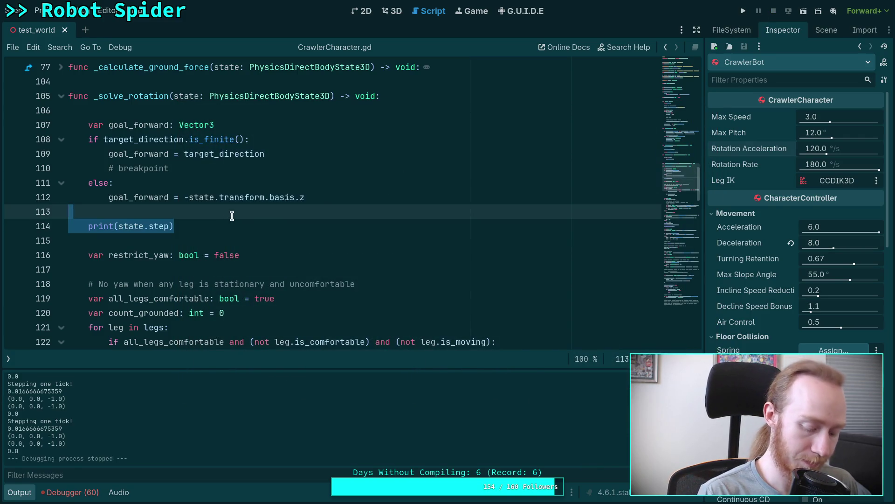
key(BackSpace)
key(BackSpace)
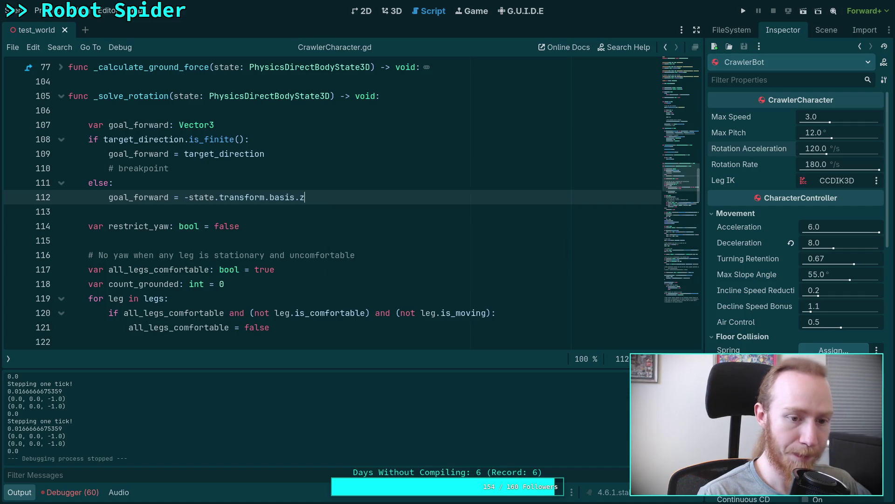
scroll(258, 230, down, 2)
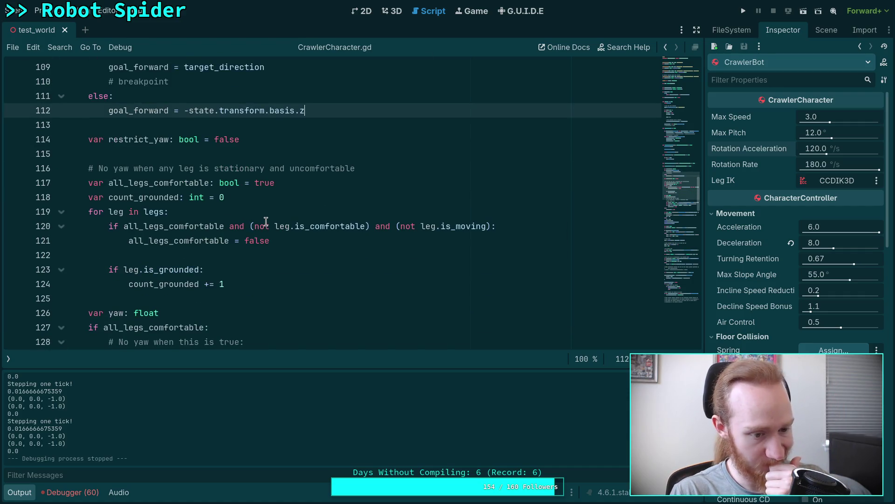
scroll(266, 221, up, 3)
scroll(266, 221, down, 3)
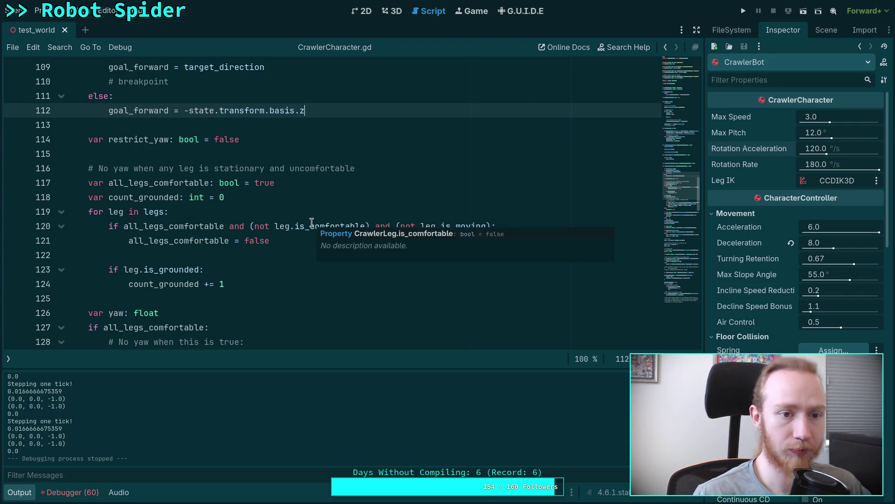
scroll(312, 222, up, 2)
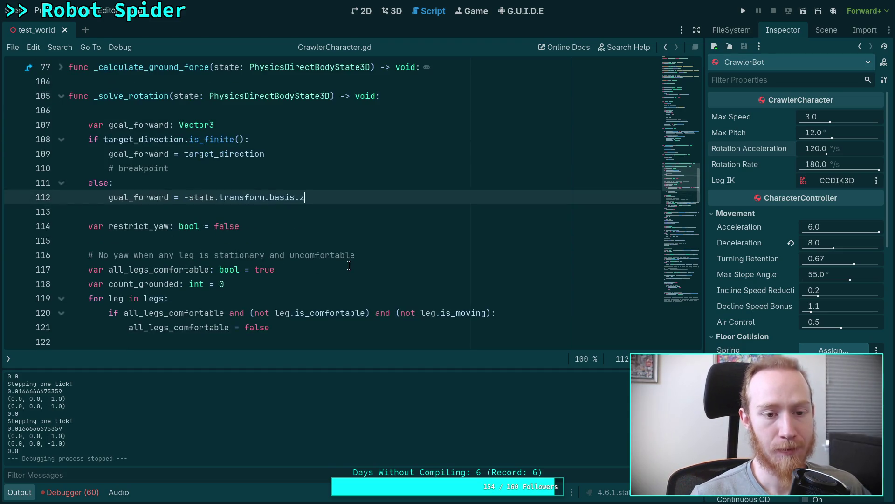
- Highlight every goal_forward use and read through the yaw, rot and restrict_yaw code
double_click(139, 199)
scroll(314, 230, down, 8)
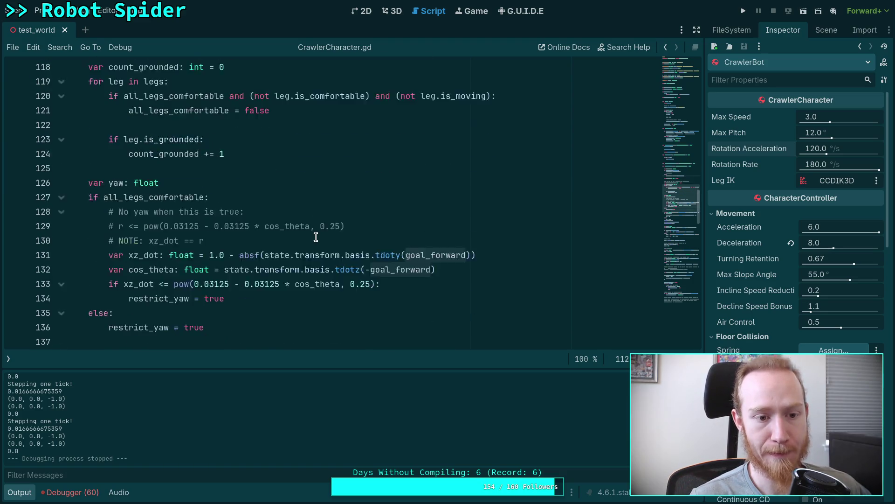
scroll(316, 236, down, 1)
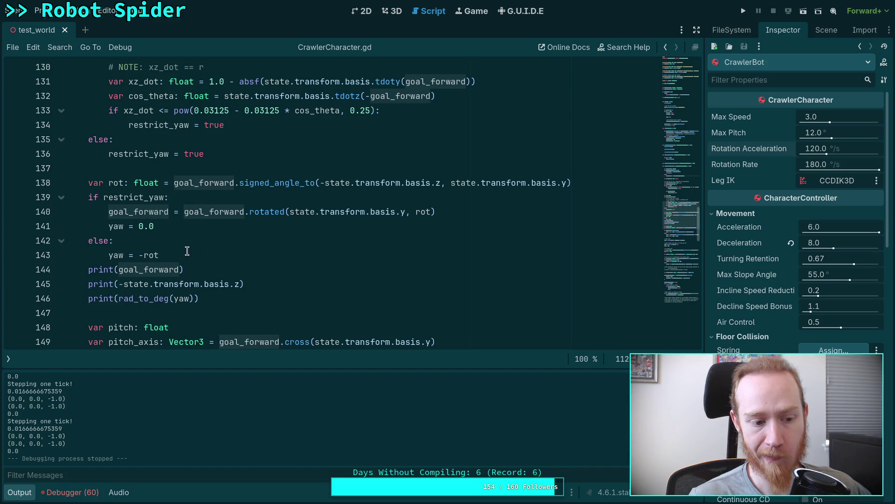
scroll(187, 251, down, 1)
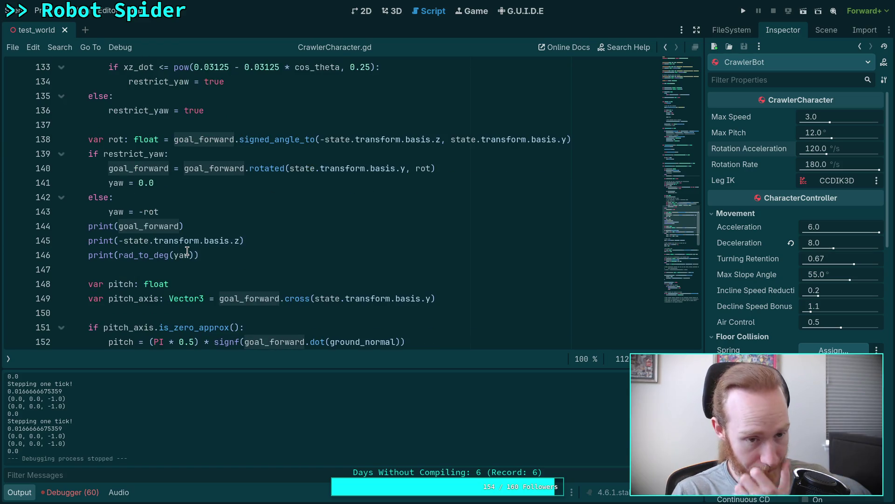
scroll(187, 247, up, 2)
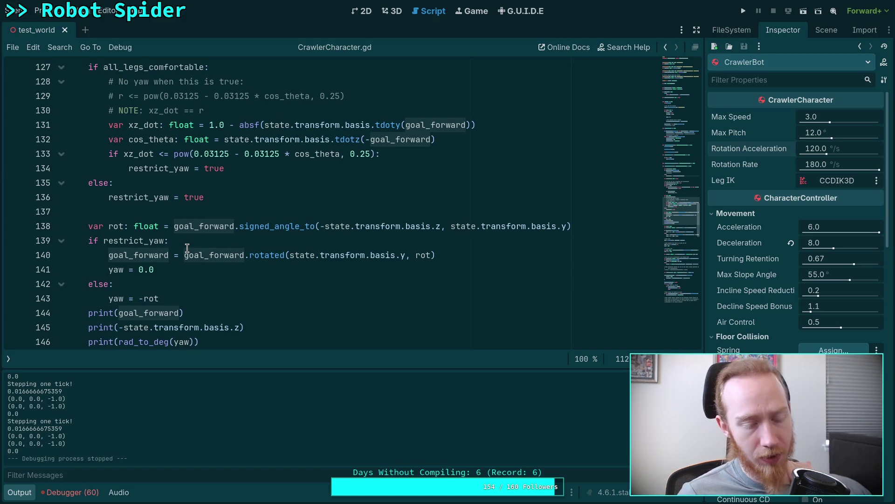
mouse_move(191, 254)
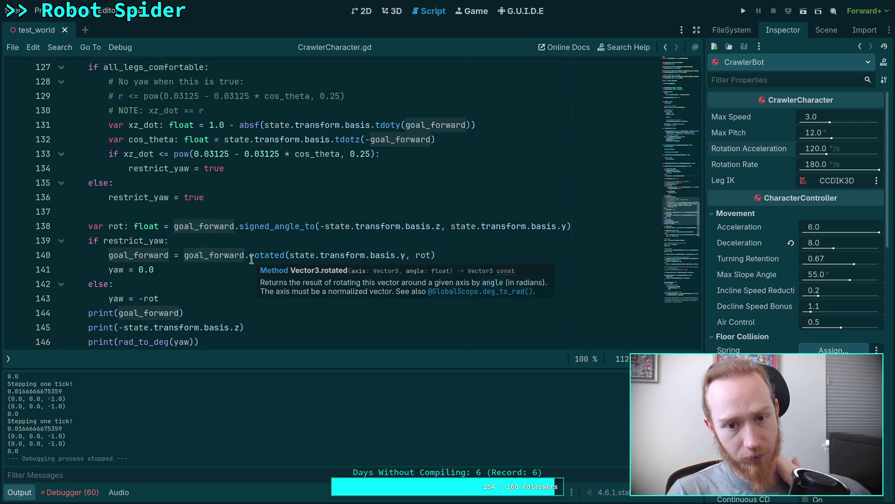
scroll(217, 268, down, 2)
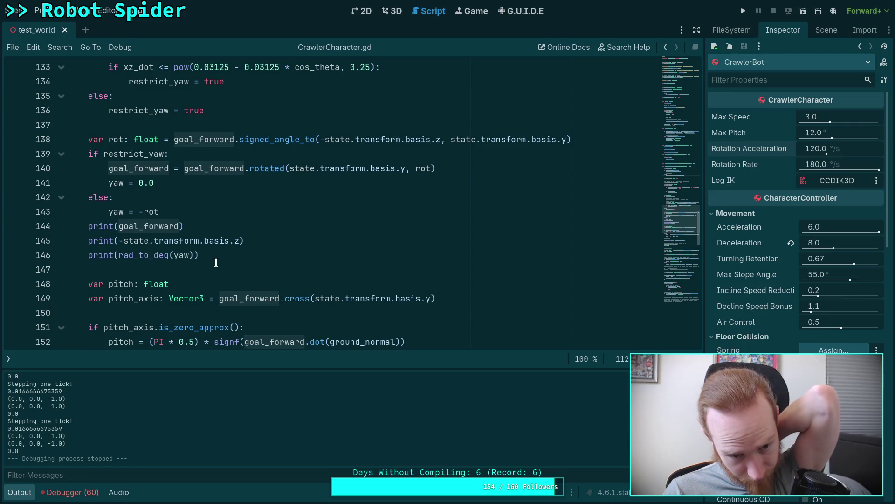
click(184, 309)
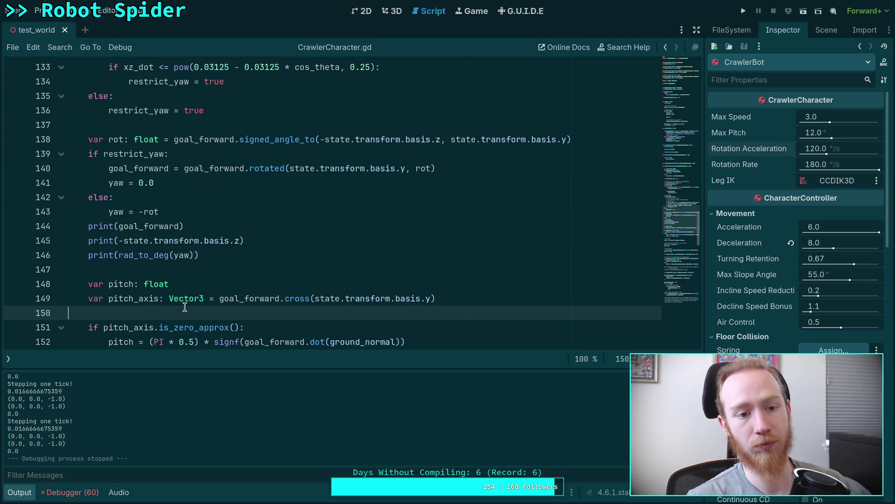
scroll(228, 252, up, 3)
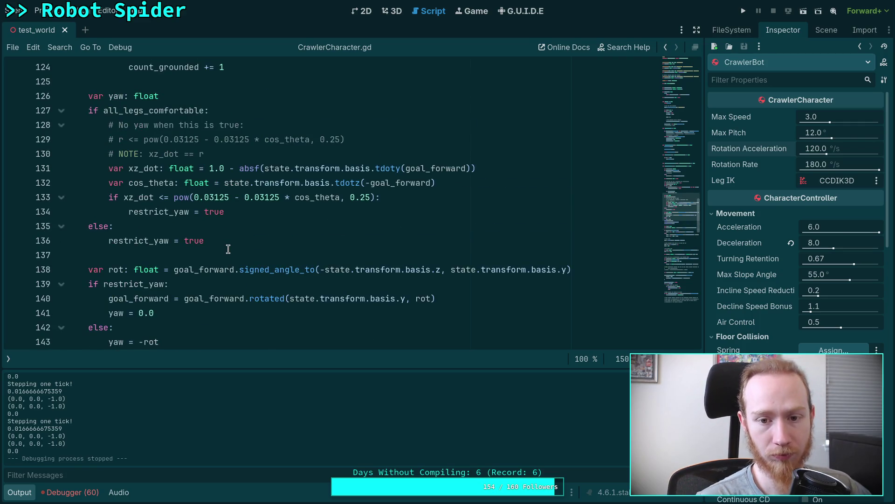
scroll(228, 250, up, 1)
scroll(228, 251, up, 1)
scroll(227, 251, down, 1)
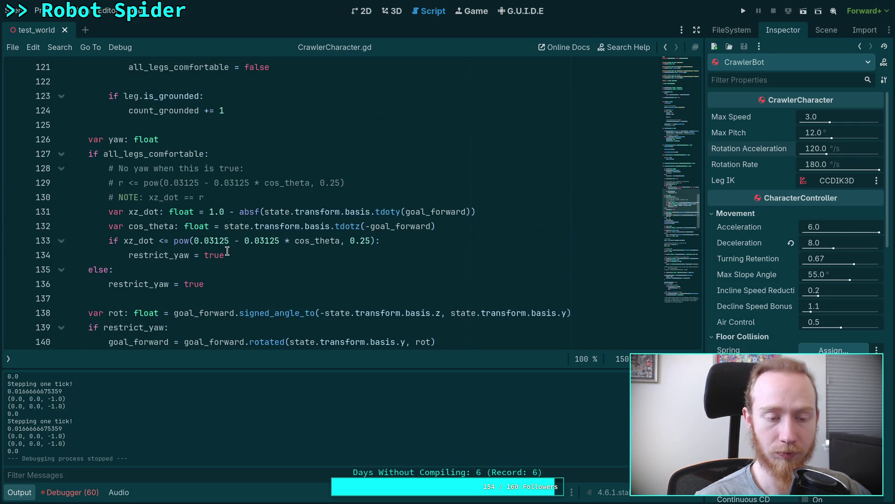
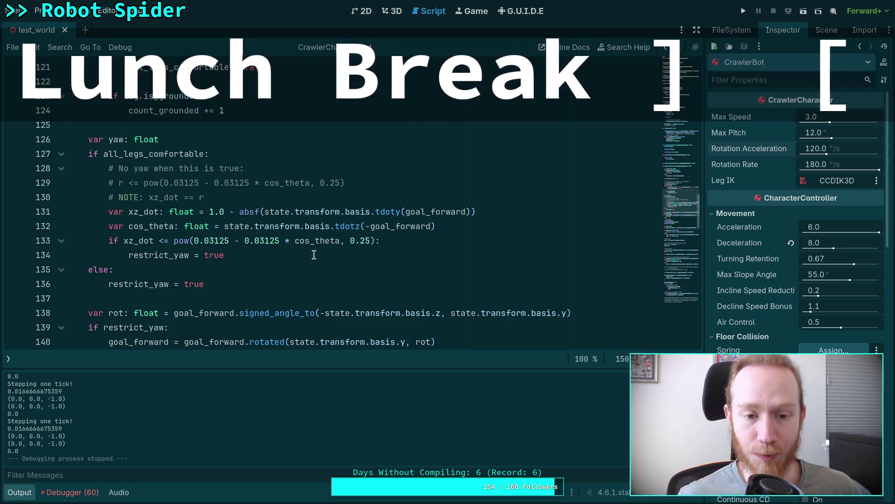
- Collapse the Output panel to give the yaw code more room, briefly reopening and rehiding it
click(21, 492)
scroll(267, 304, down, 2)
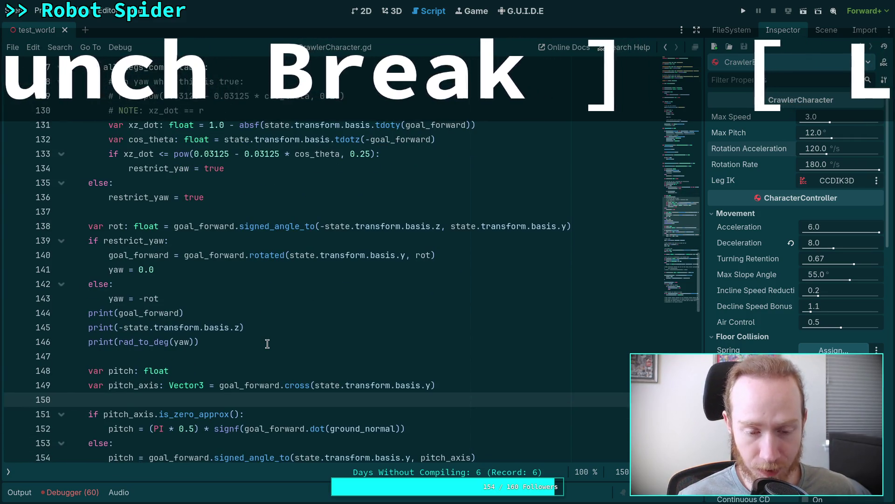
scroll(231, 321, up, 1)
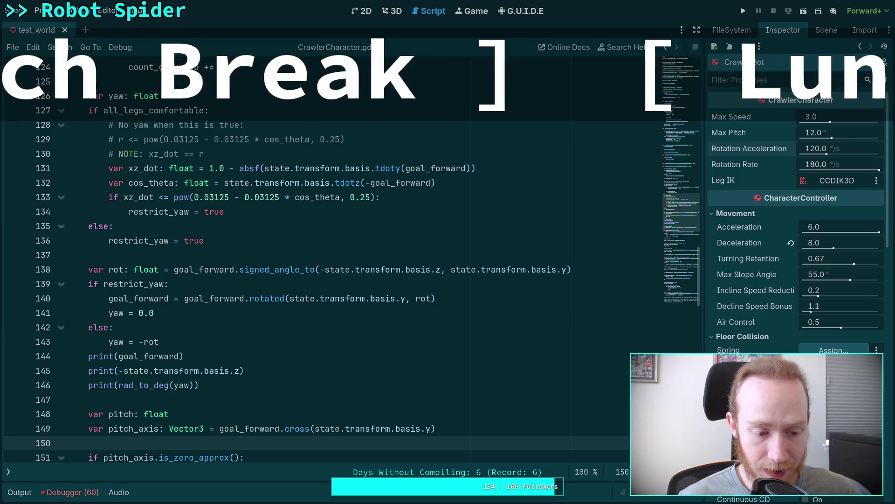
click(19, 492)
click(20, 492)
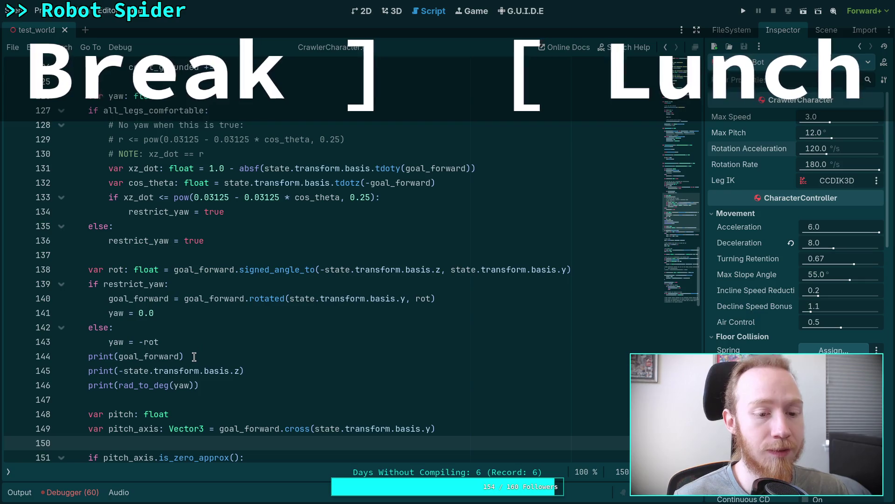
- Review the restrict_yaw and yaw print code, then show the scripts and methods lists
scroll(194, 357, up, 1)
scroll(194, 357, up, 3)
click(204, 377)
scroll(206, 369, down, 3)
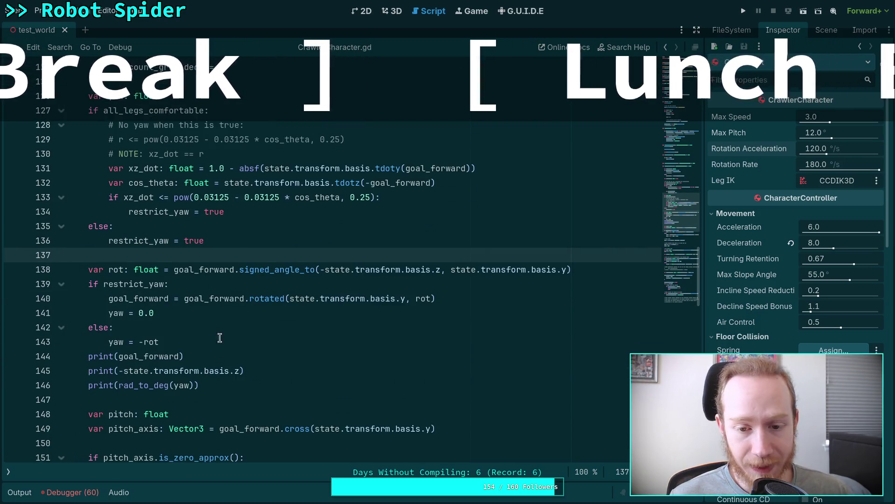
scroll(216, 330, down, 3)
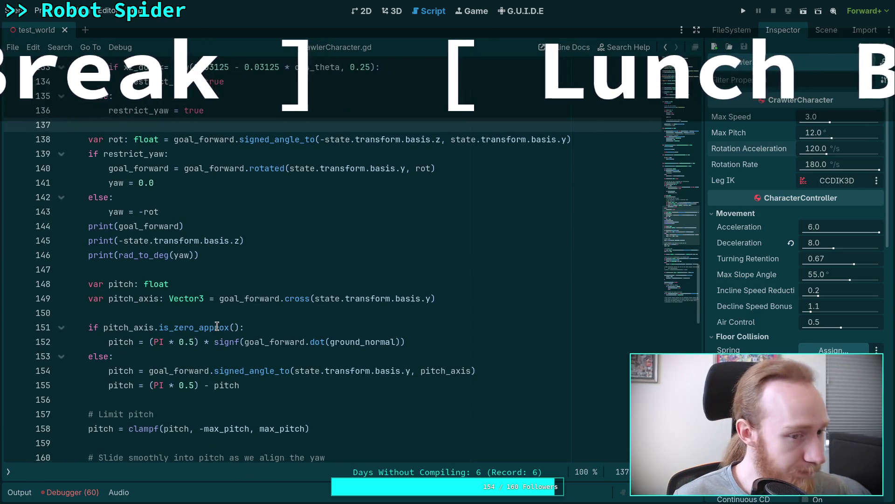
scroll(217, 322, up, 3)
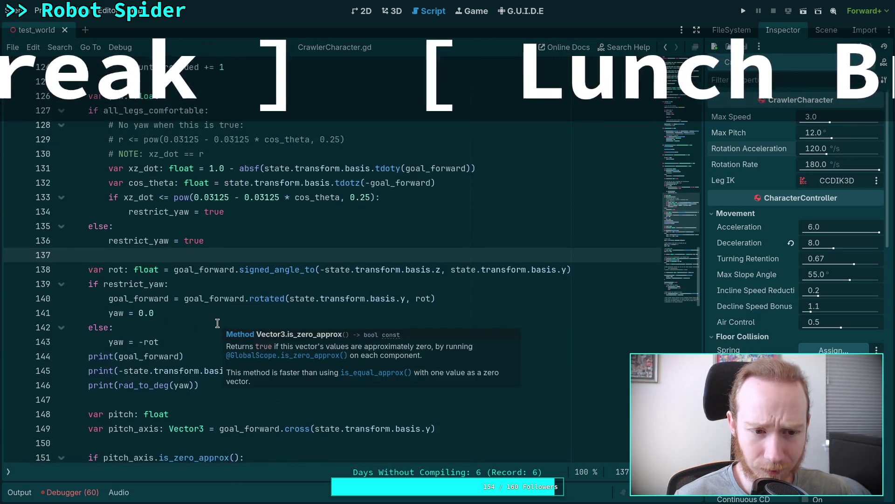
scroll(218, 323, up, 2)
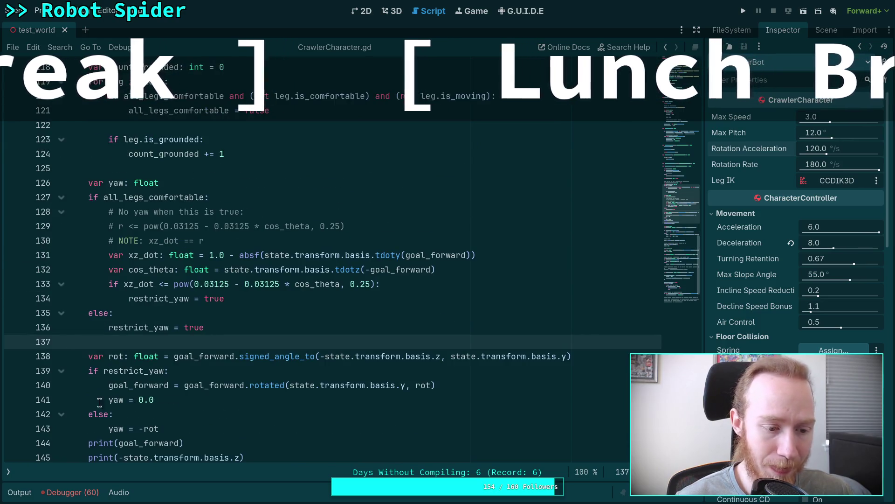
click(9, 472)
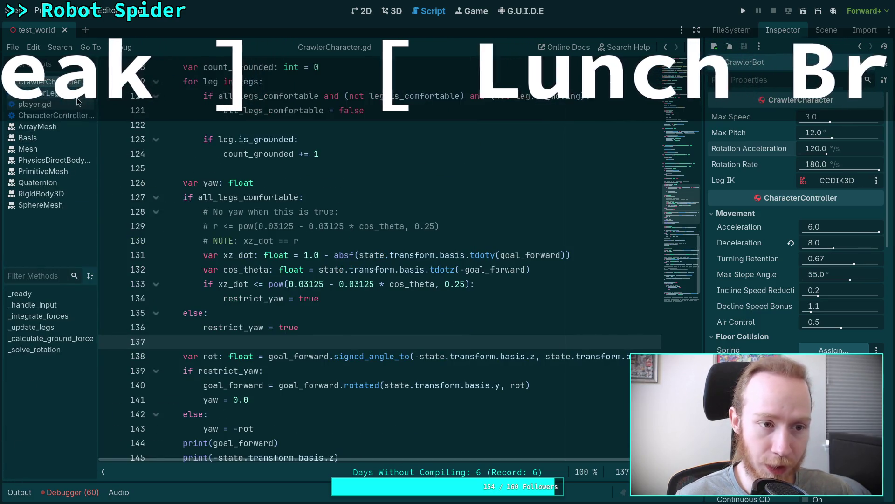
- Add 'target_position.y = position.y' below line 54 in _handle_input, then run the project
scroll(395, 233, up, 5)
scroll(395, 233, up, 20)
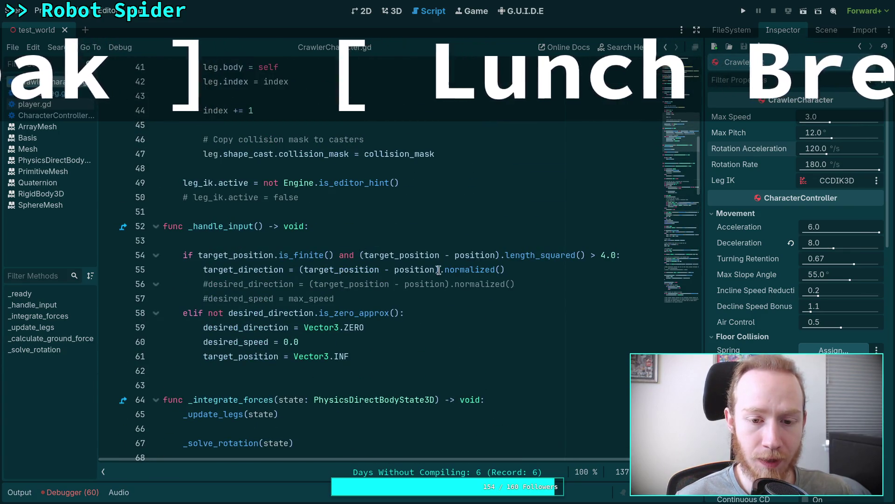
click(640, 256)
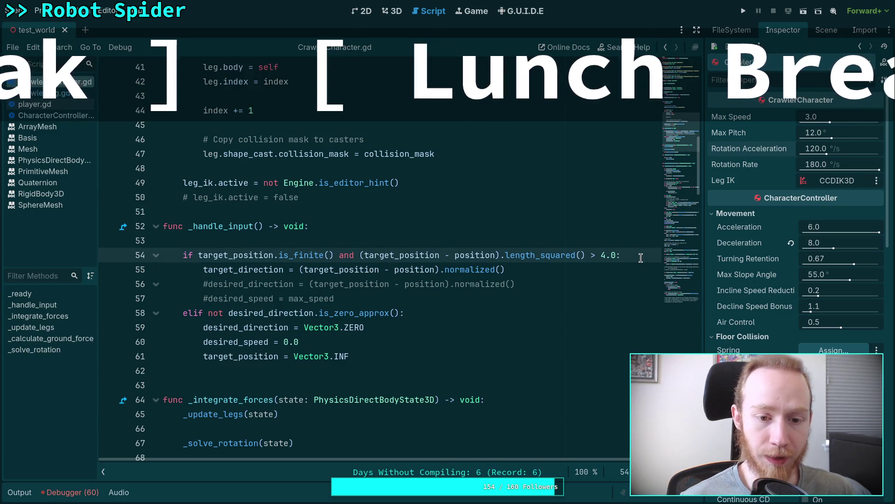
key(Return)
text(t)
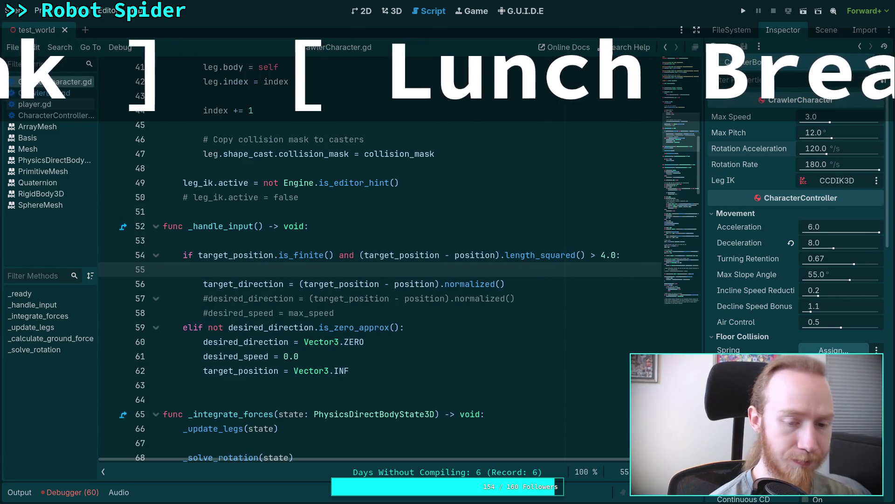
text(ar)
key(Down)
key(Return)
text(p)
key(BackSpace)
text(.y )
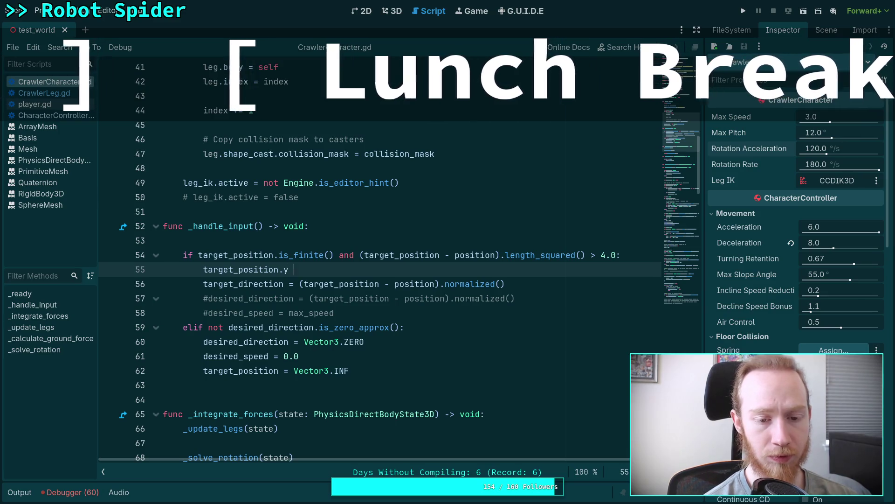
text(= po)
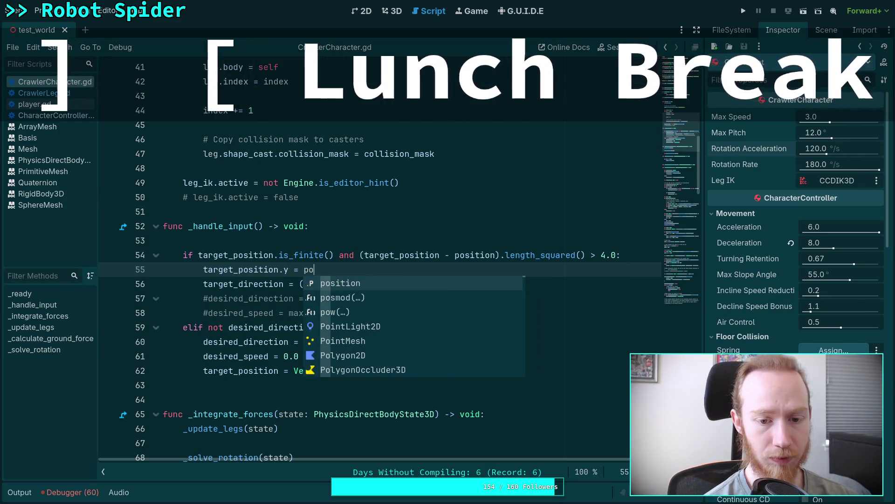
key(Return)
text(.y)
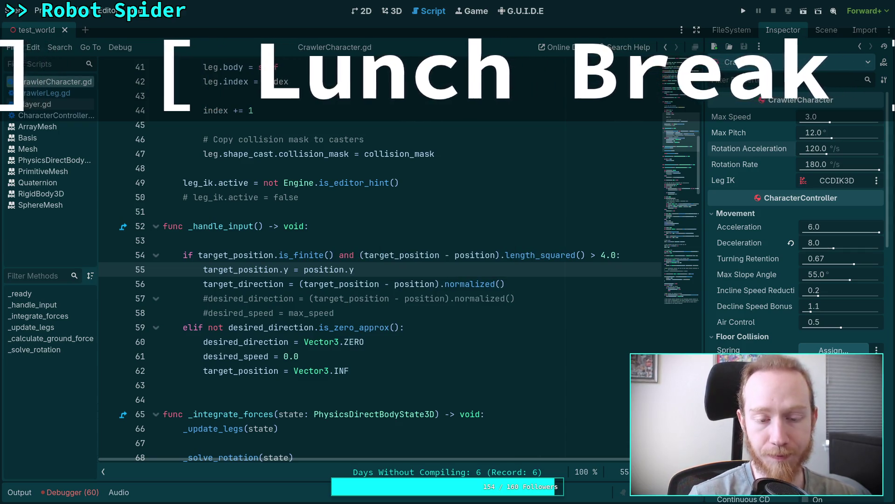
key(F5)
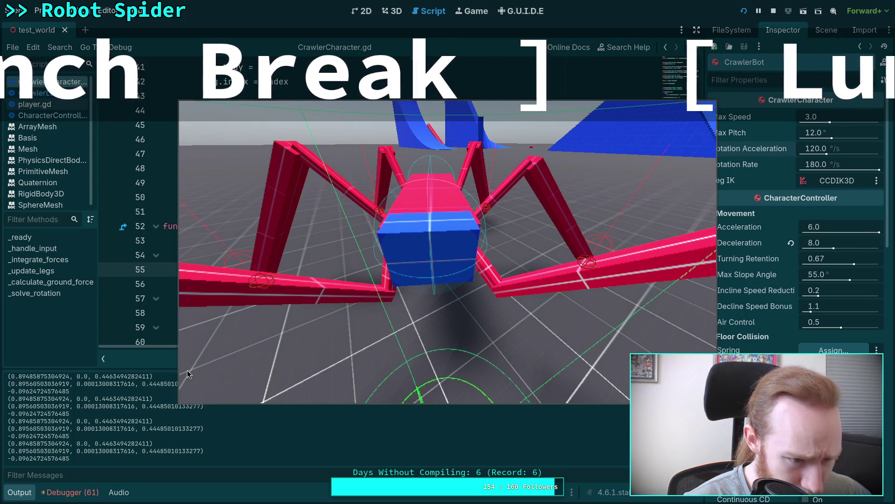
- Watch the spider in the running game window, then stop the game
click(428, 305)
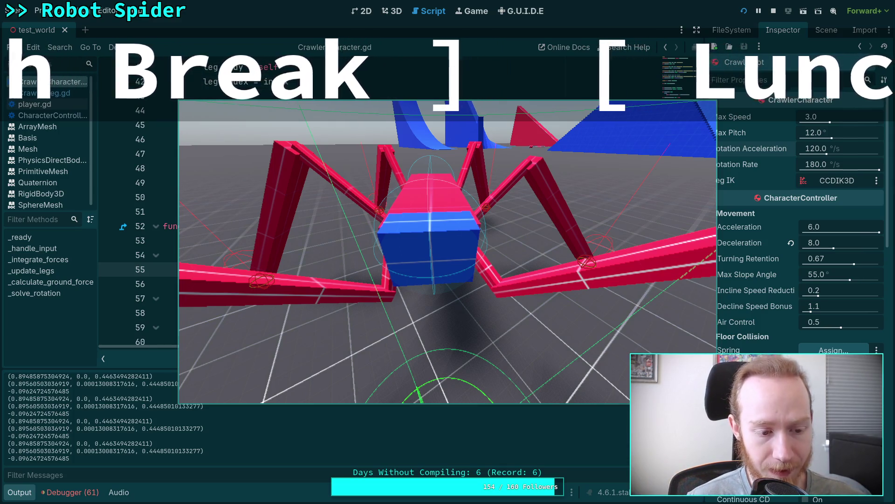
click(774, 12)
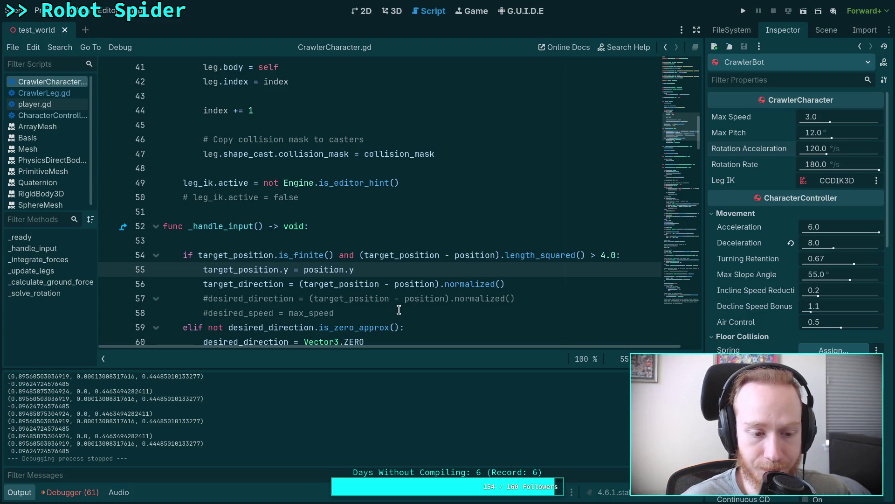
- Select a value in the printed vector output of the Output panel
drag(86, 443, 142, 444)
- Rerun the game and highlight tiny y values like 0.00000000004843 and 0.00000000012470 in the output
key(F5)
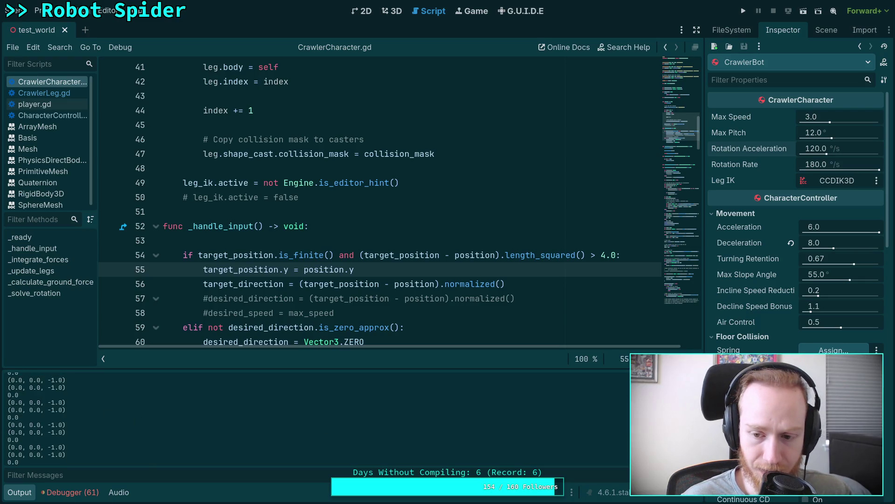
scroll(243, 435, up, 5)
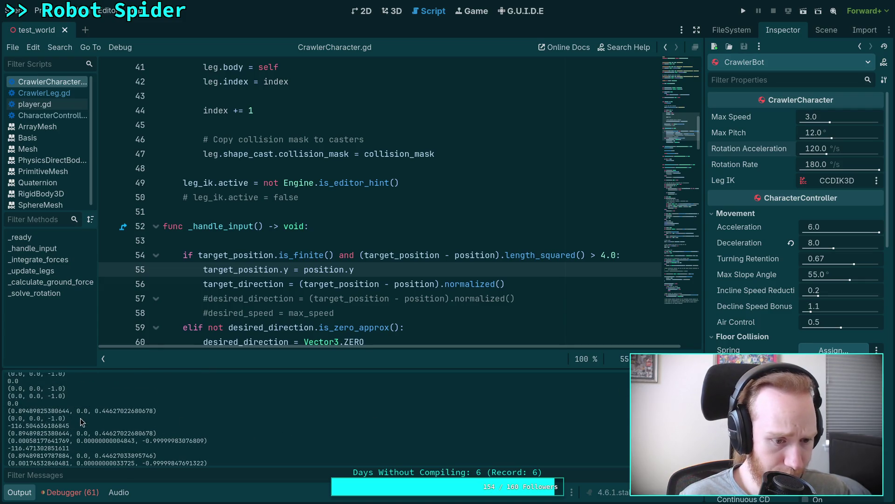
drag(76, 440, 135, 440)
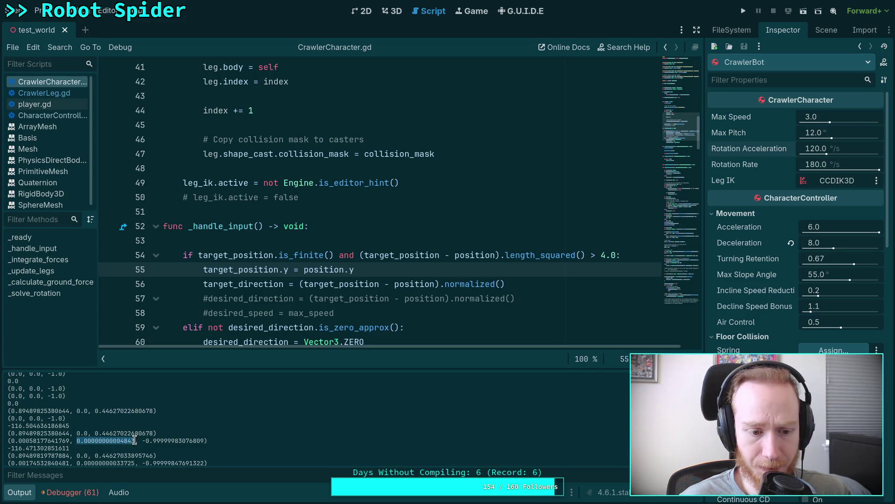
drag(76, 442, 140, 442)
drag(76, 440, 134, 439)
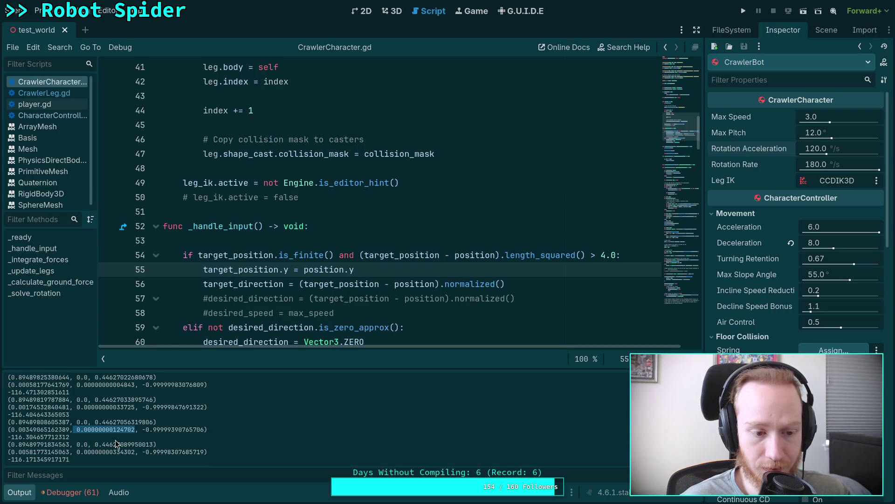
scroll(311, 262, down, 7)
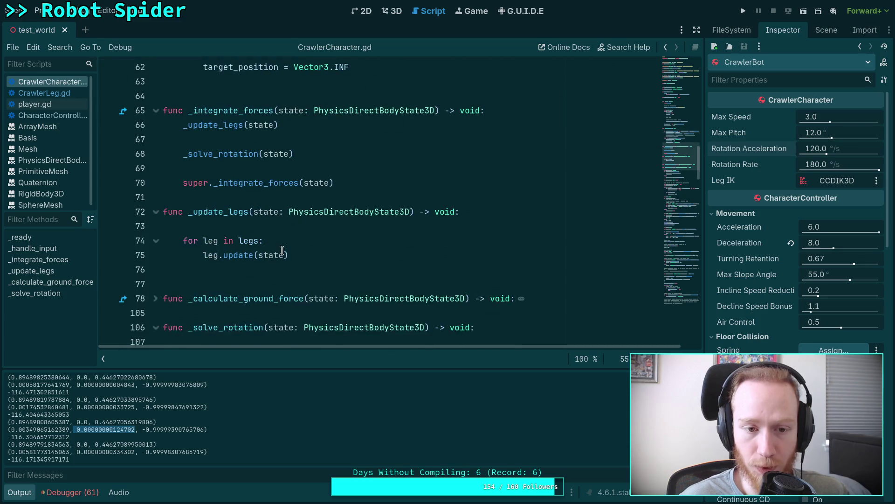
click(47, 115)
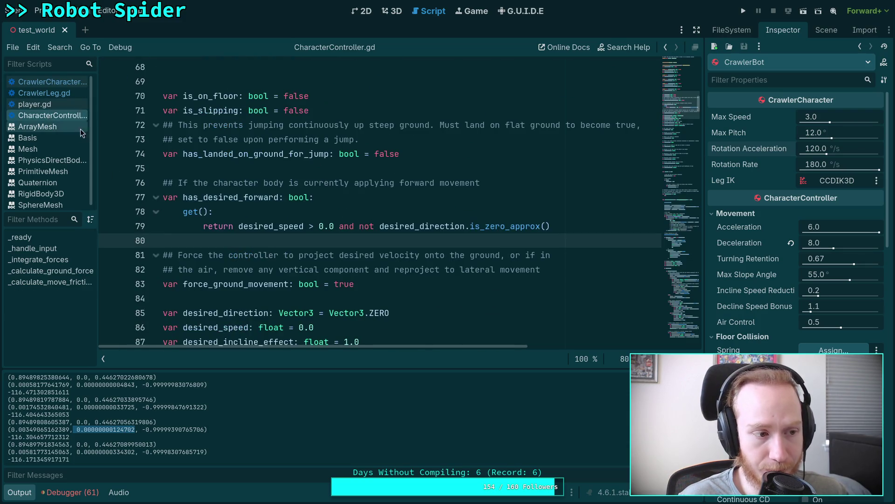
click(58, 83)
scroll(316, 171, down, 19)
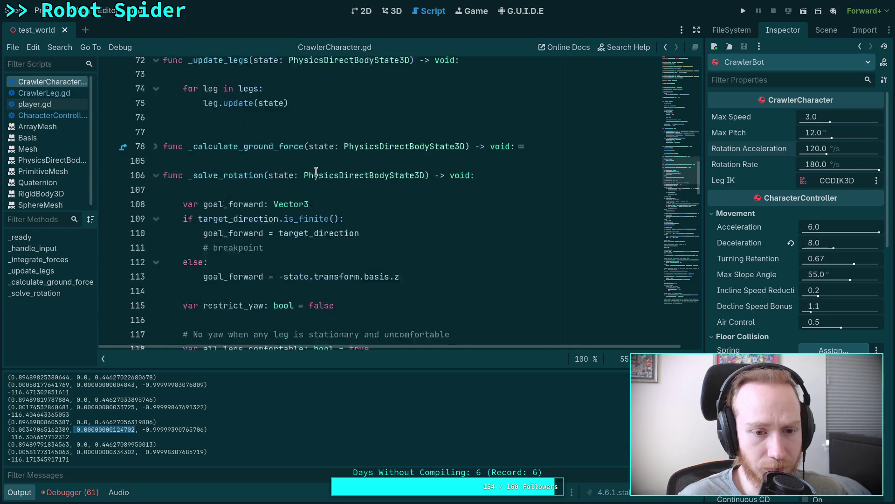
scroll(316, 172, down, 7)
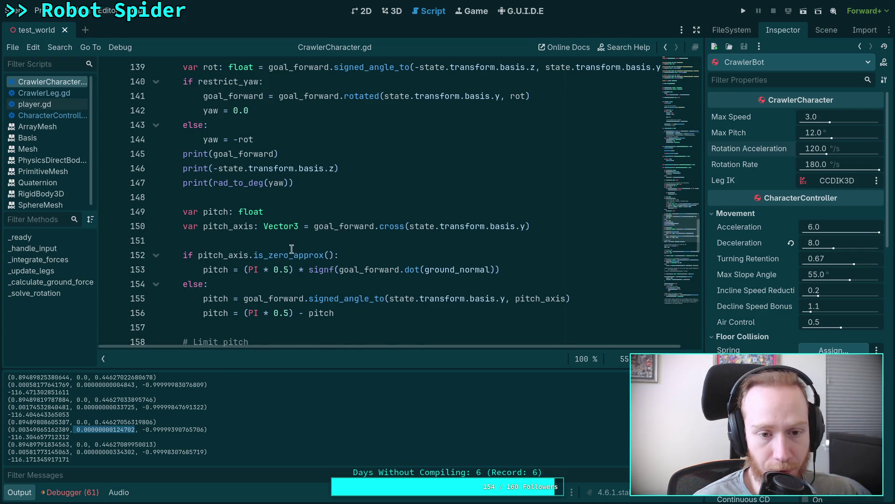
scroll(334, 235, down, 4)
scroll(452, 229, down, 3)
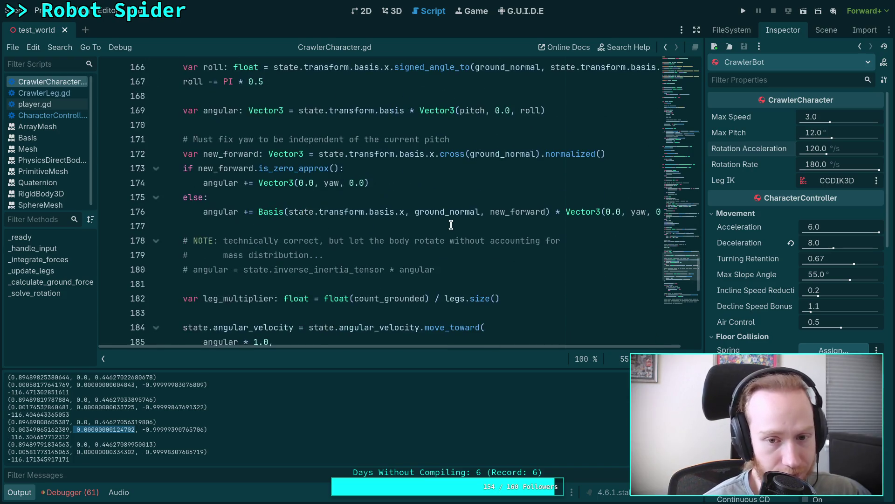
scroll(452, 225, down, 4)
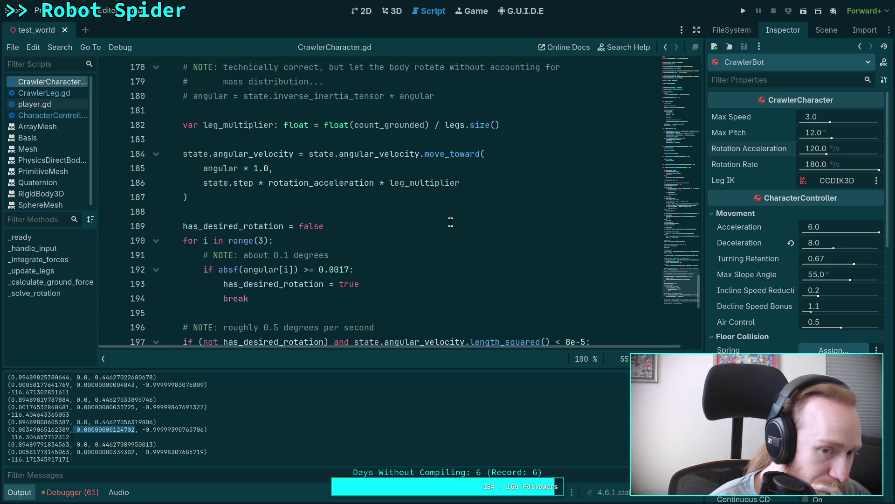
scroll(450, 222, down, 1)
scroll(450, 222, down, 2)
scroll(450, 222, up, 6)
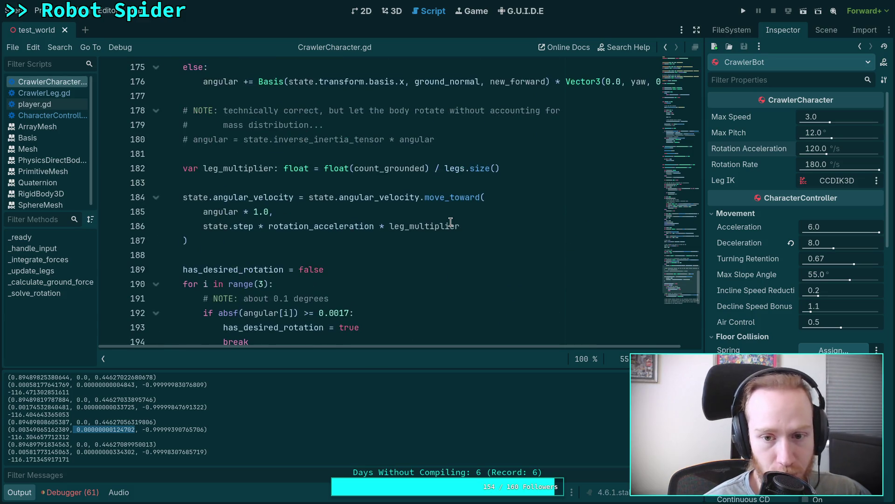
scroll(451, 222, up, 2)
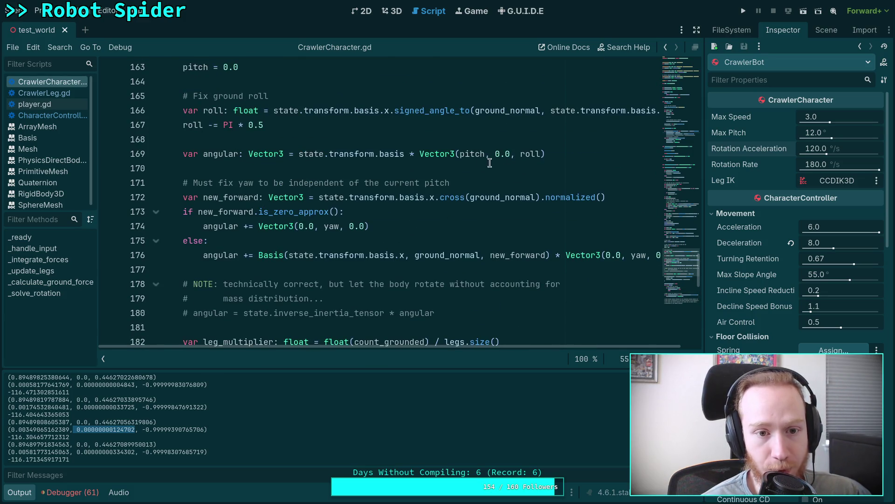
scroll(494, 162, up, 2)
click(299, 216)
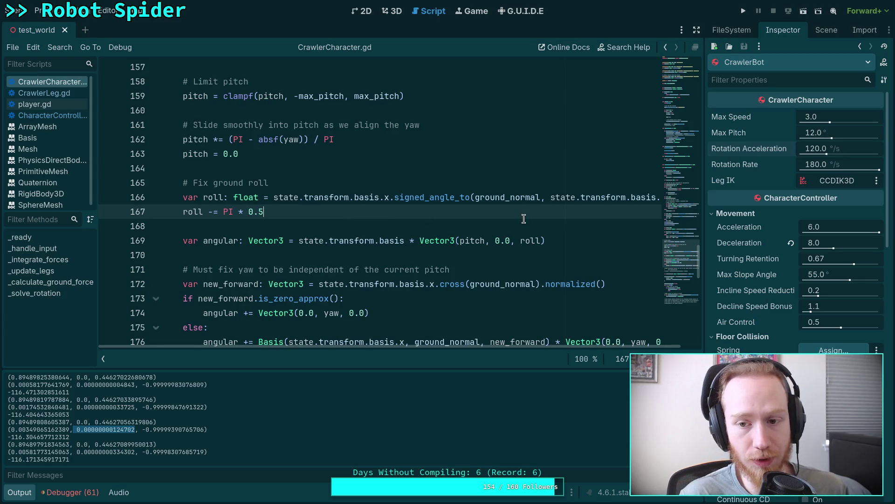
- Add 'roll = 0.0' below the roll adjustment and test-run the game
key(Return)
text(roll = 0)
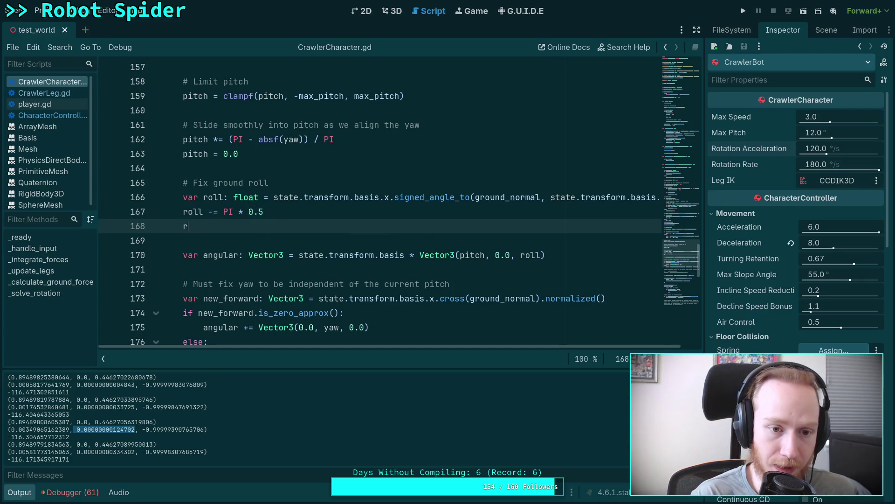
text(.0)
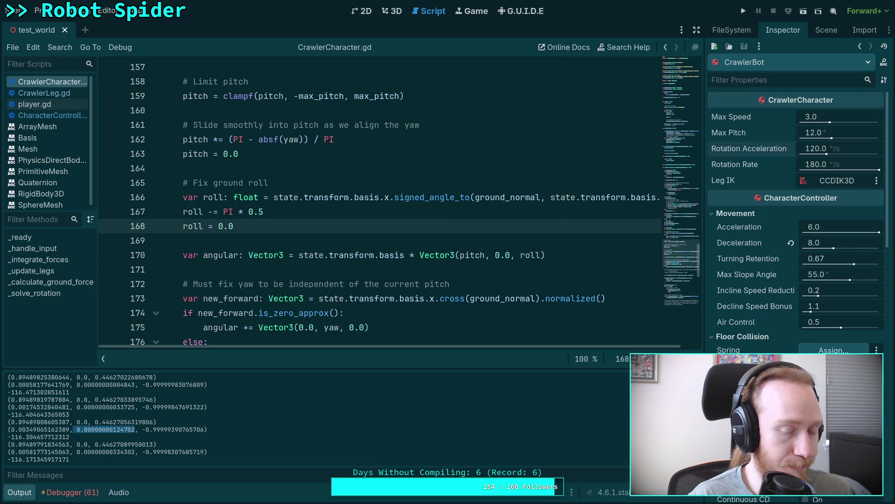
click(744, 12)
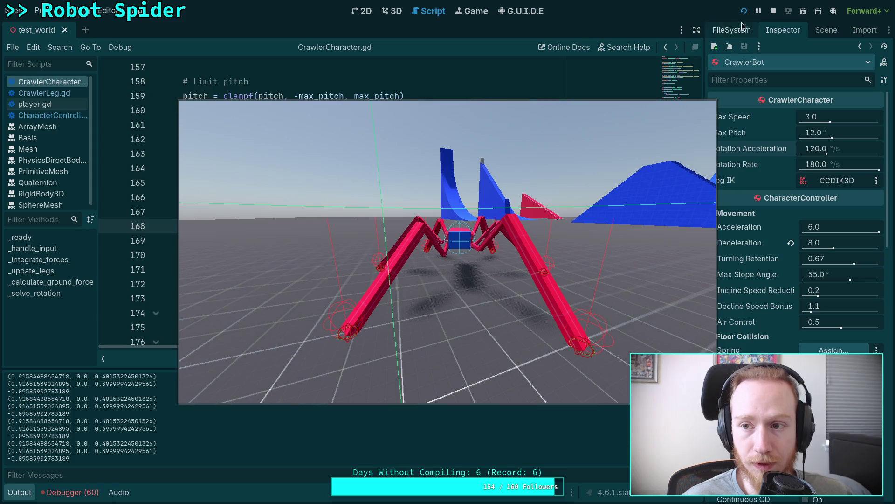
click(773, 11)
- Change the angular multiplier from 1.0 to 4.0, save, and test the spider walking
scroll(375, 252, down, 4)
scroll(375, 251, down, 4)
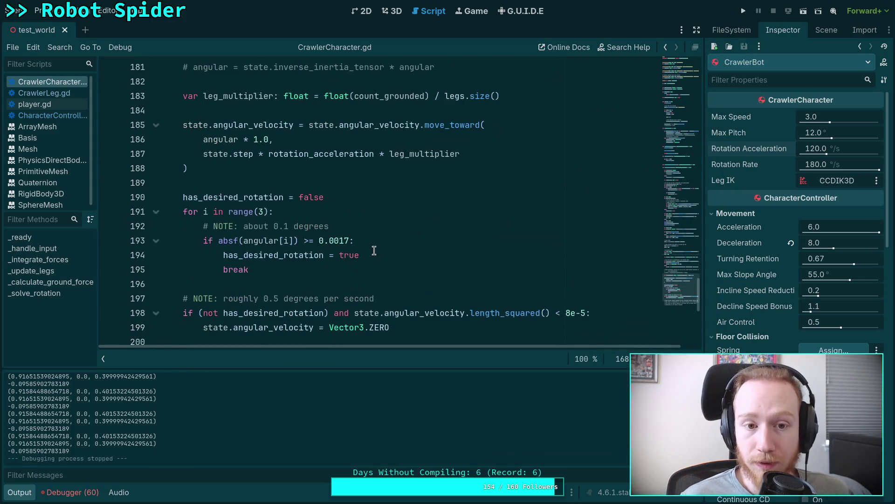
double_click(256, 139)
text(4)
key(ctrl+s)
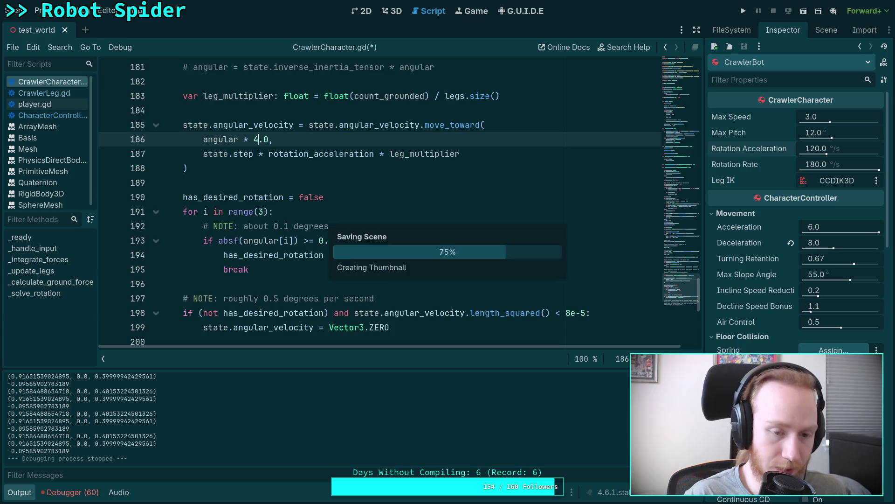
click(744, 10)
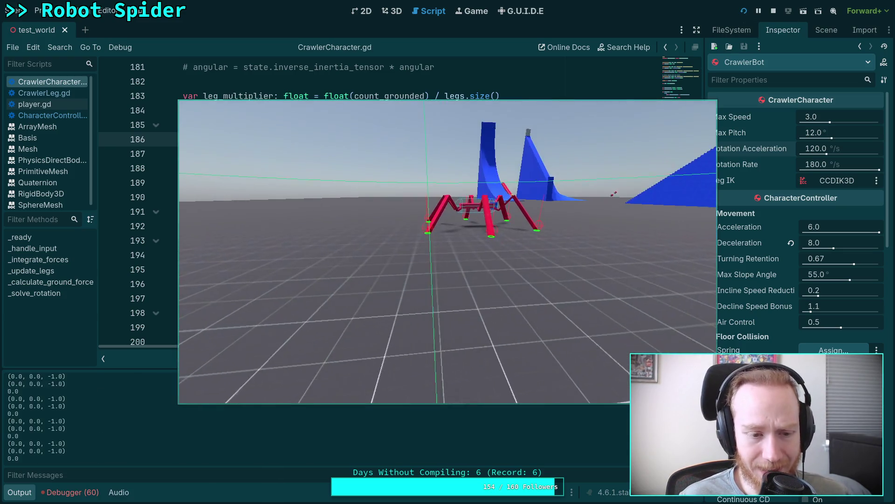
key(w)
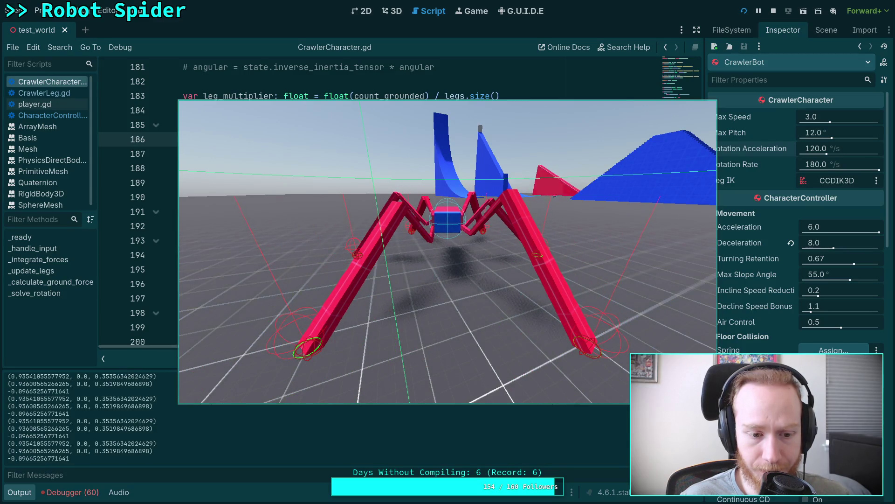
key(F8)
- Delete lines 190–195, the has_desired_rotation loop with its 0.0017 threshold check
scroll(495, 220, down, 3)
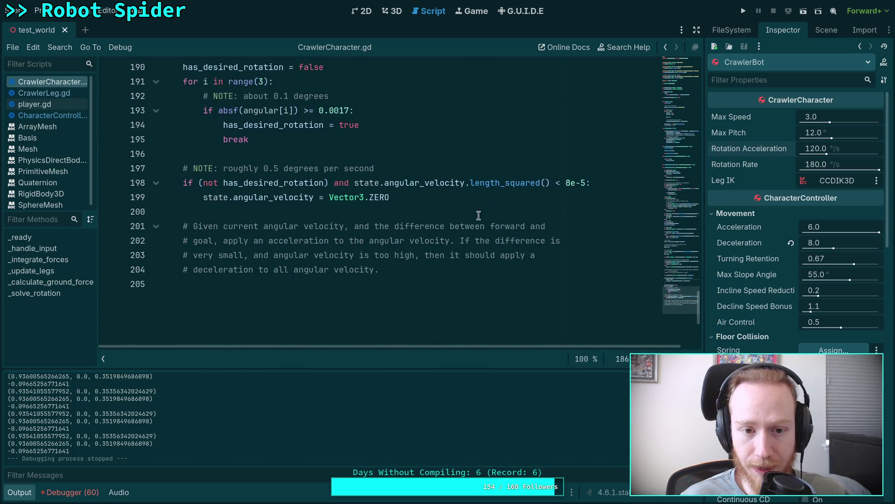
scroll(279, 186, up, 2)
mouse_move(270, 226)
mouse_down()
mouse_move(219, 196)
mouse_move(223, 183)
mouse_up()
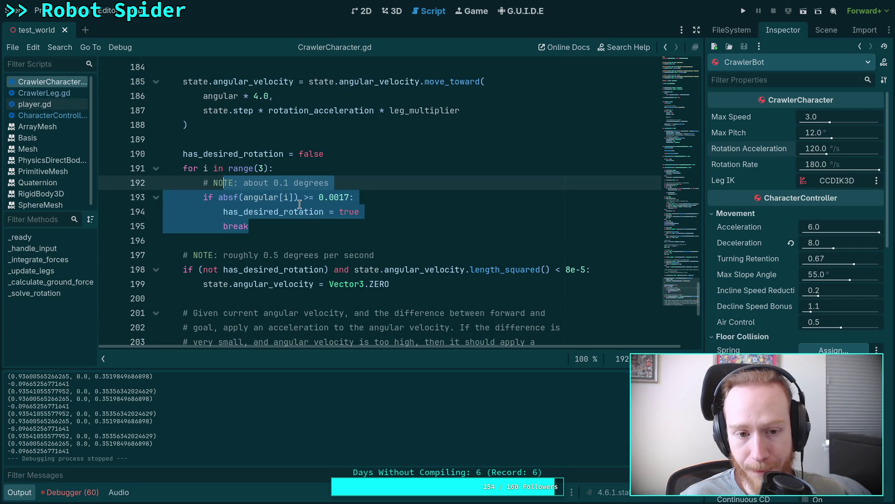
click(316, 221)
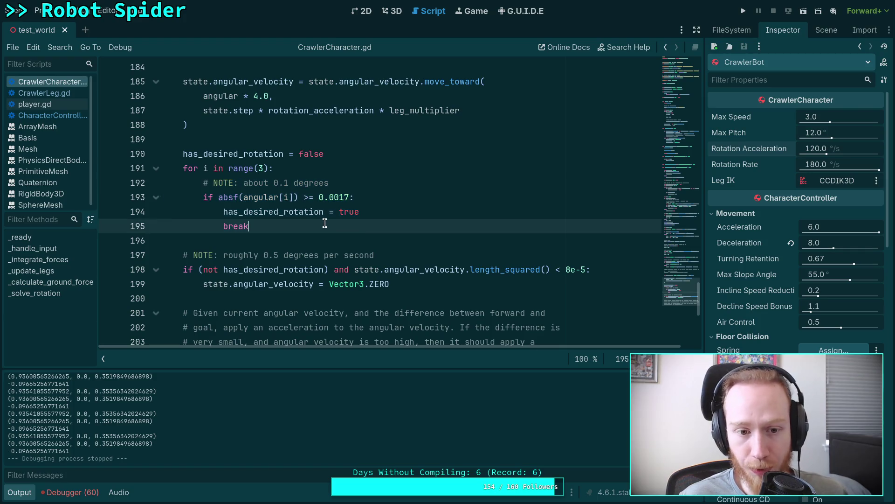
mouse_move(298, 219)
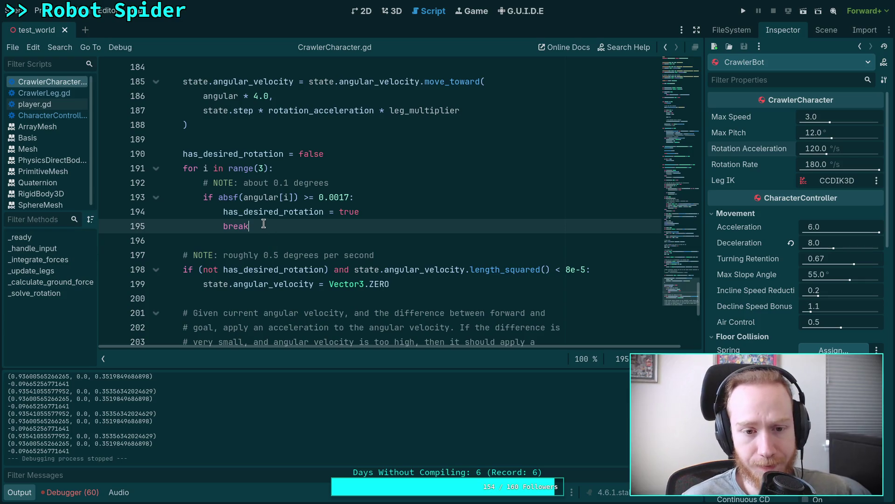
drag(263, 226, 106, 151)
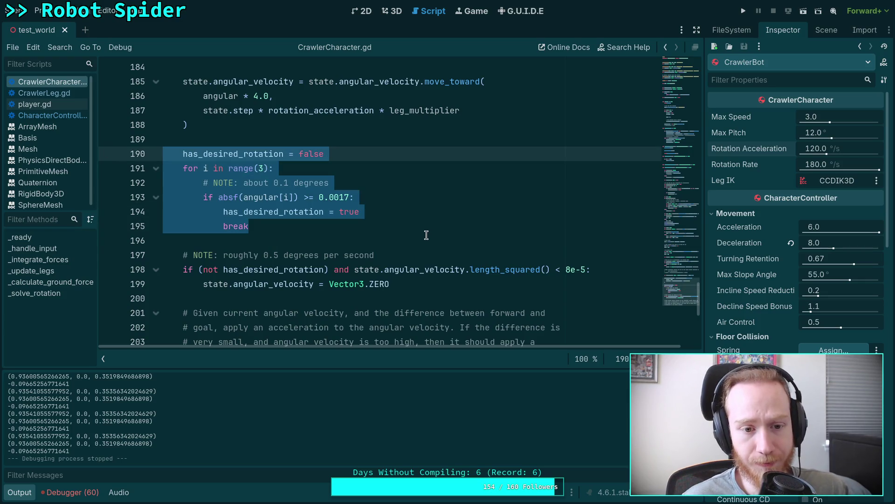
key(BackSpace)
key(BackSpace)
key(BackSpace)
scroll(405, 233, up, 4)
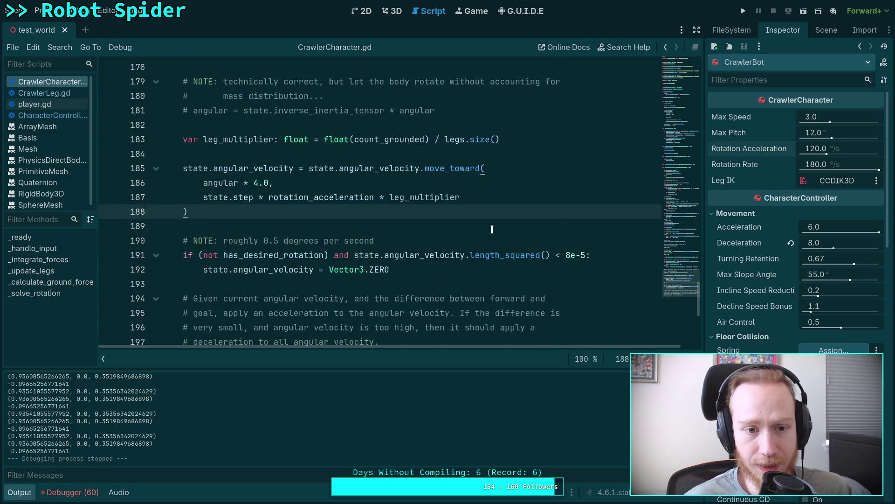
- Insert a new empty line 110 inside the is_finite branch of _solve_rotation
drag(184, 255, 309, 254)
scroll(293, 253, up, 10)
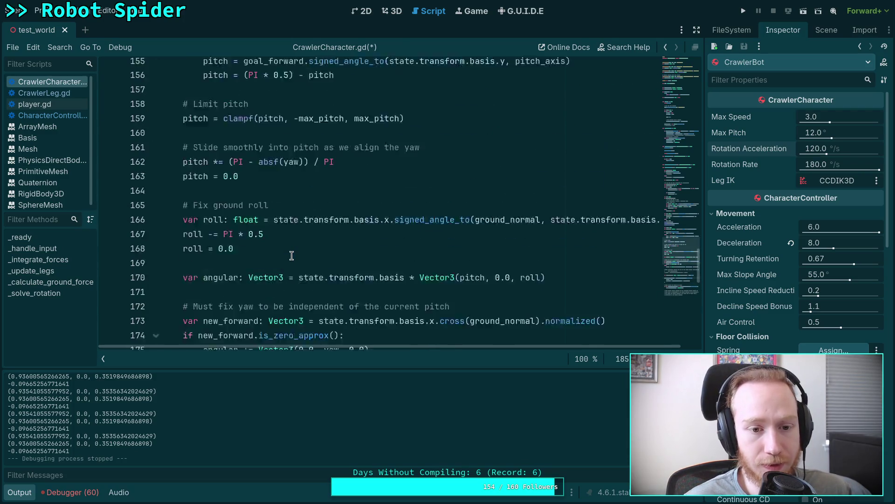
scroll(294, 251, up, 11)
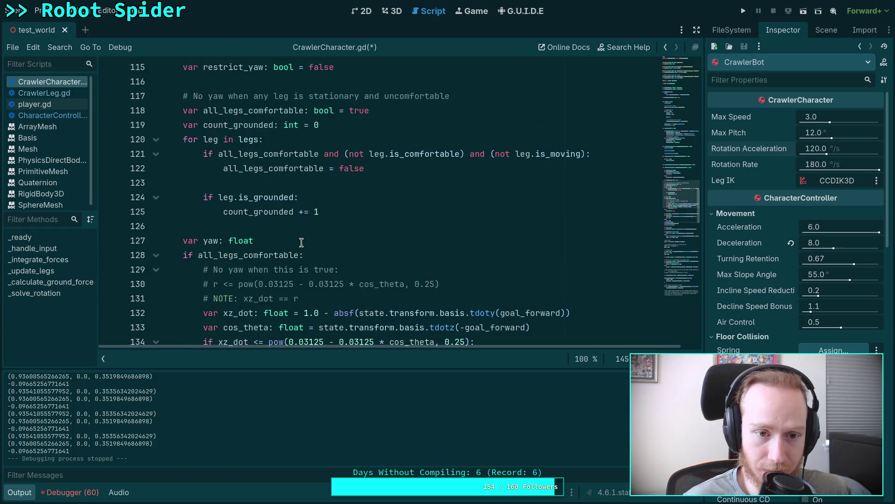
scroll(302, 242, up, 2)
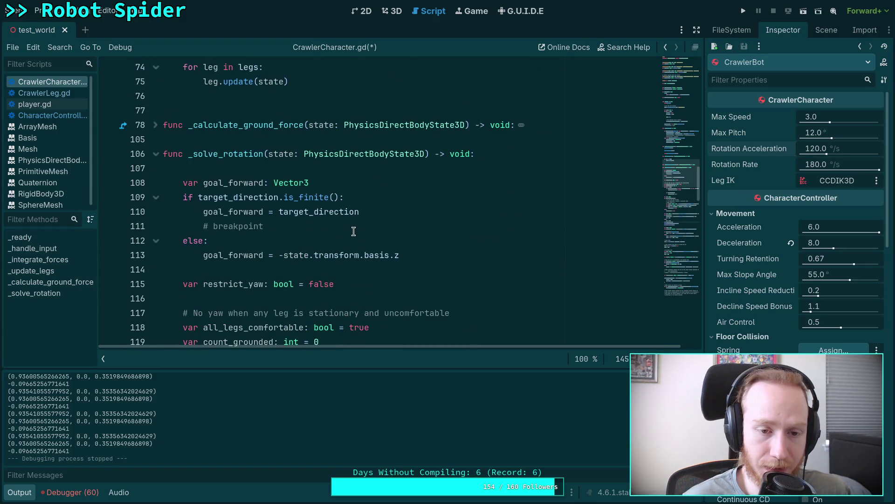
click(383, 212)
click(381, 199)
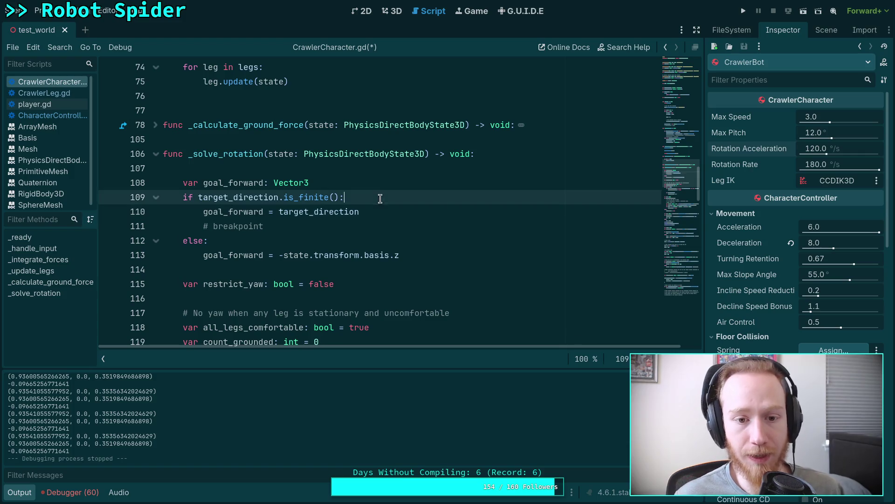
key(Return)
scroll(417, 200, down, 4)
click(418, 194)
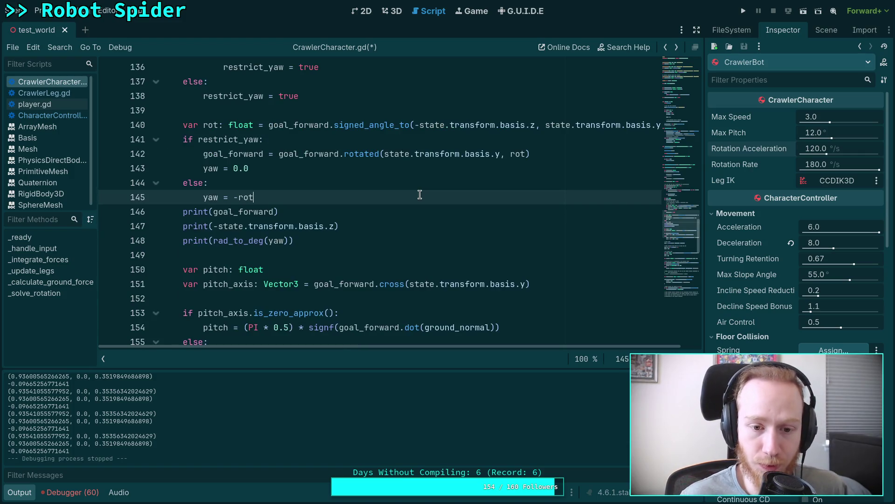
scroll(420, 201, up, 5)
scroll(461, 217, down, 2)
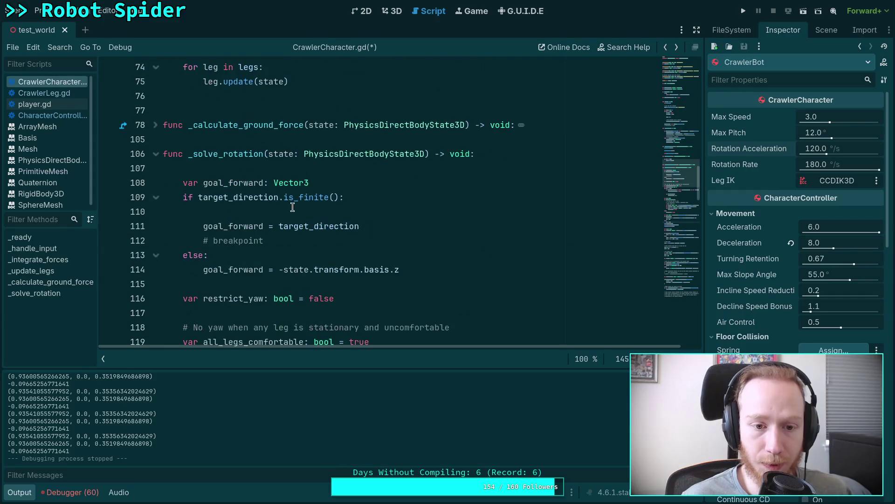
click(390, 213)
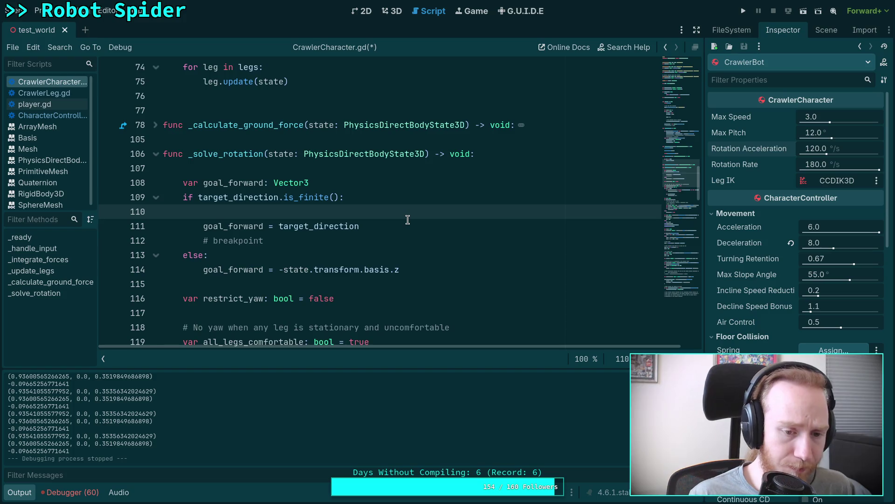
- Highlight the uses of float, then type 'if target_direction.dot' on line 110
scroll(408, 220, down, 12)
scroll(266, 217, down, 4)
scroll(275, 221, down, 1)
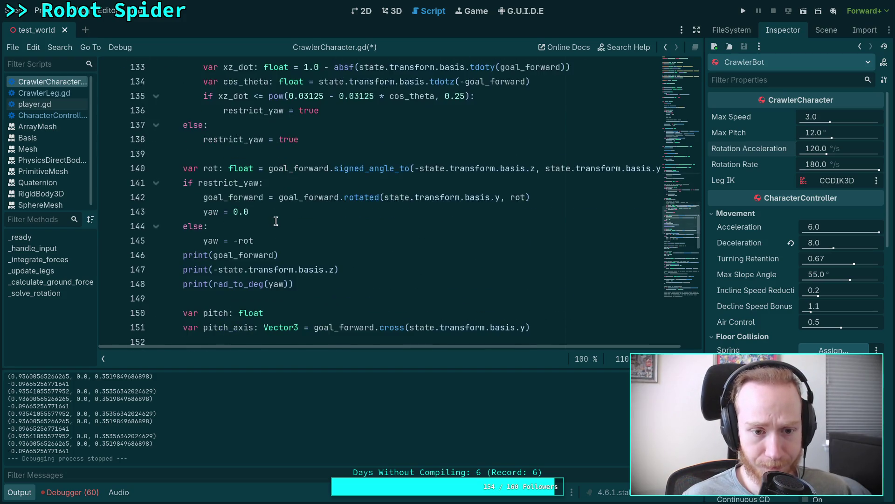
scroll(269, 217, up, 4)
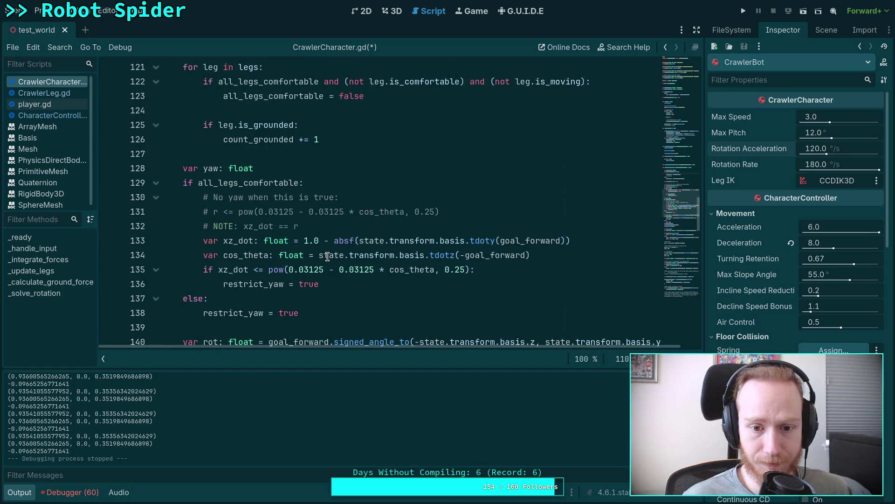
double_click(298, 255)
scroll(254, 230, up, 15)
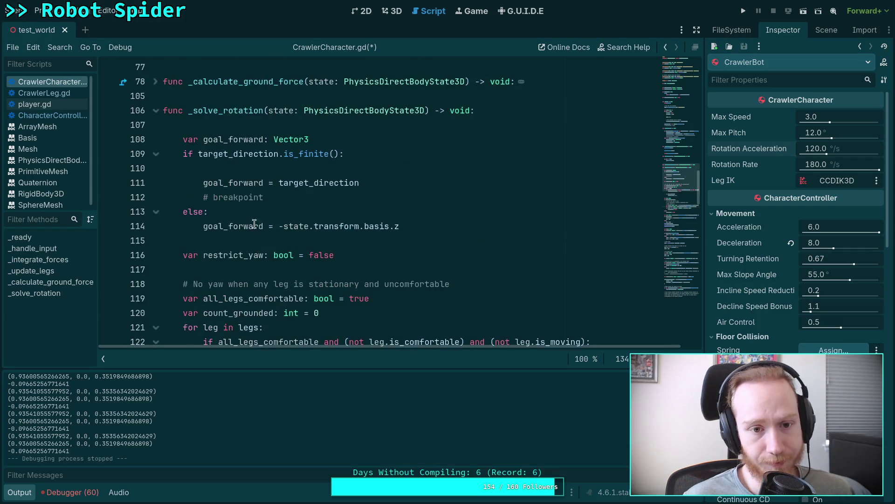
click(300, 168)
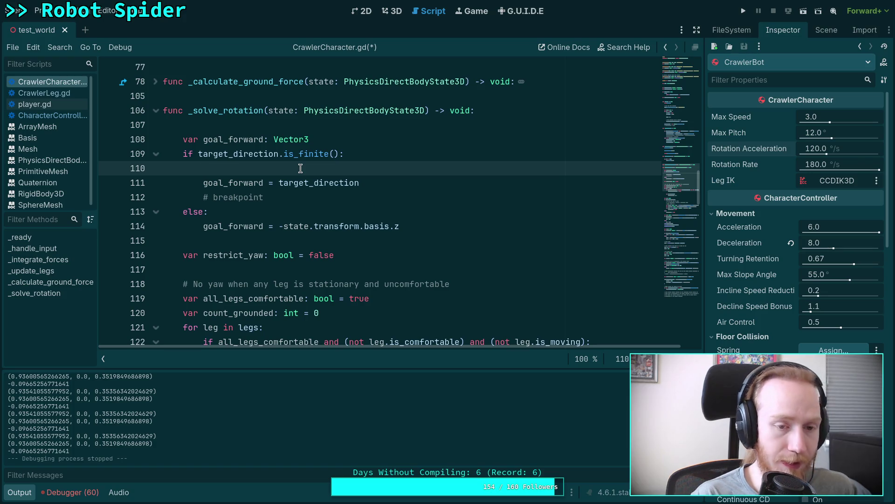
text(if)
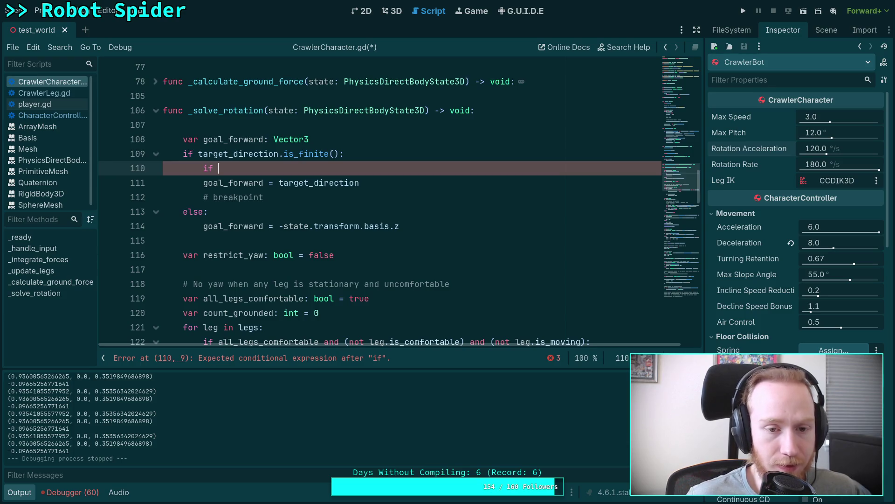
text(target_direction.d)
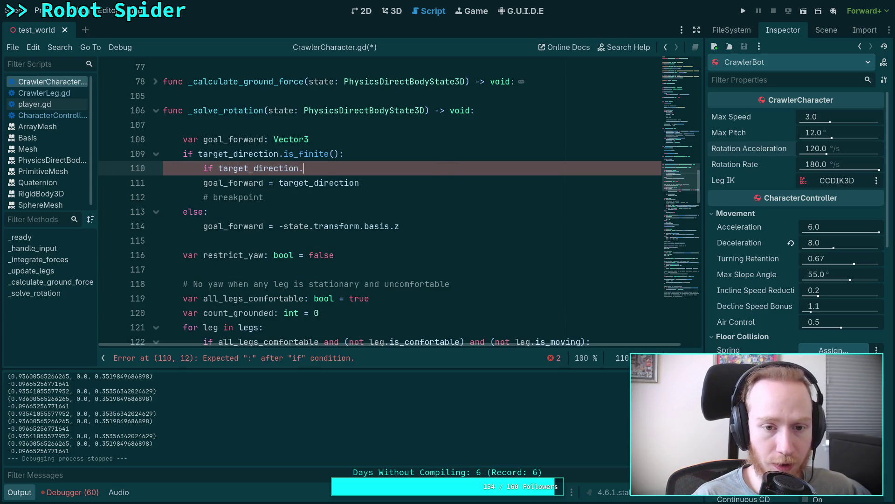
text(ot)
key(Return)
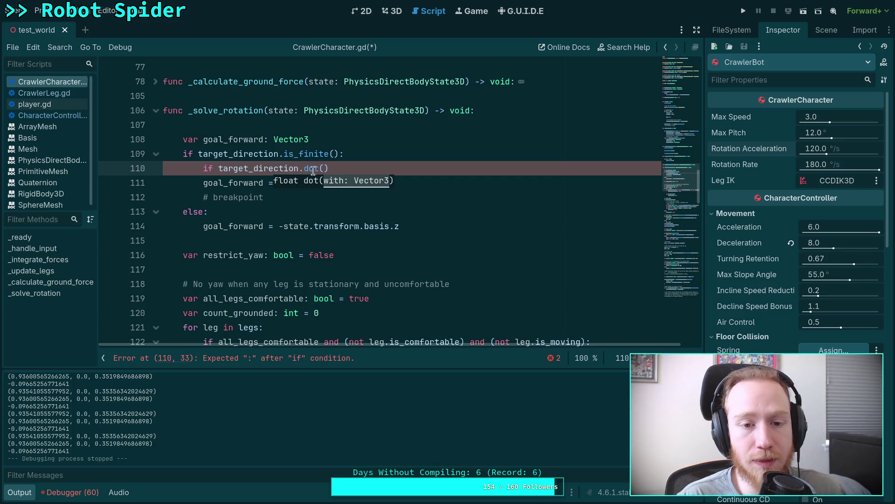
- Delete the unfinished dot() if line and the '# breakpoint' comment line
drag(370, 168, 379, 156)
key(BackSpace)
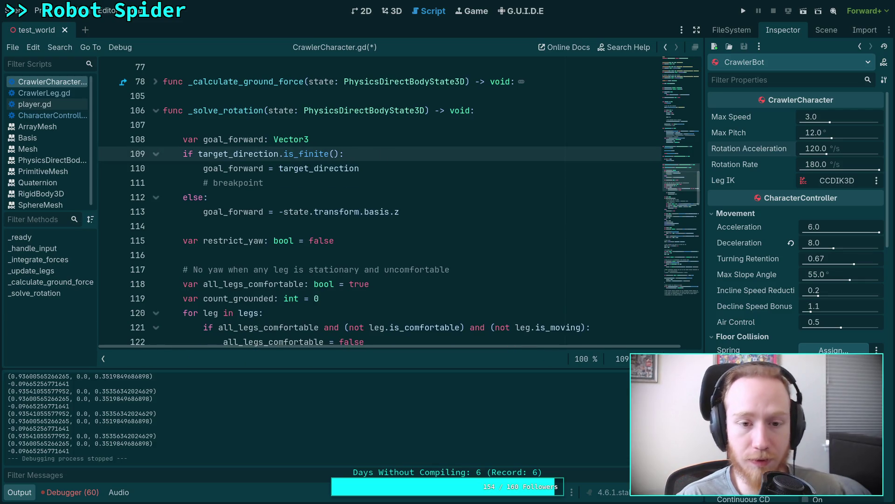
click(263, 183)
key(ctrl+shift+k)
click(333, 208)
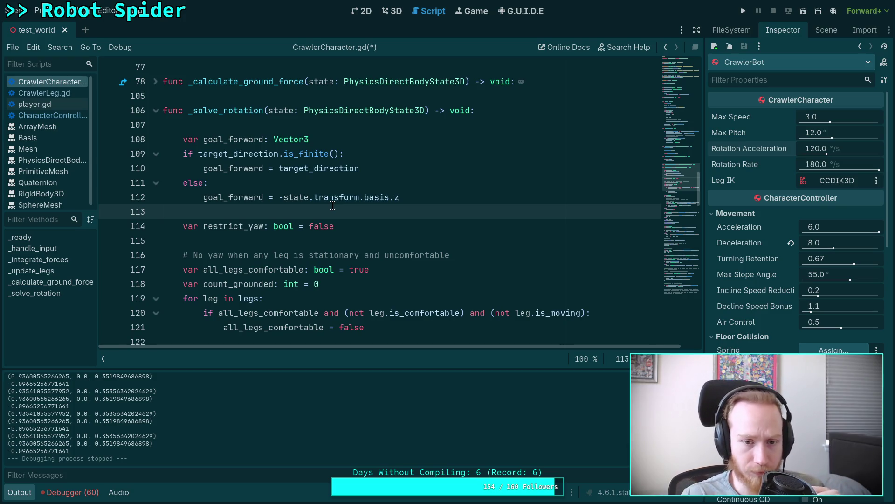
scroll(332, 219, down, 3)
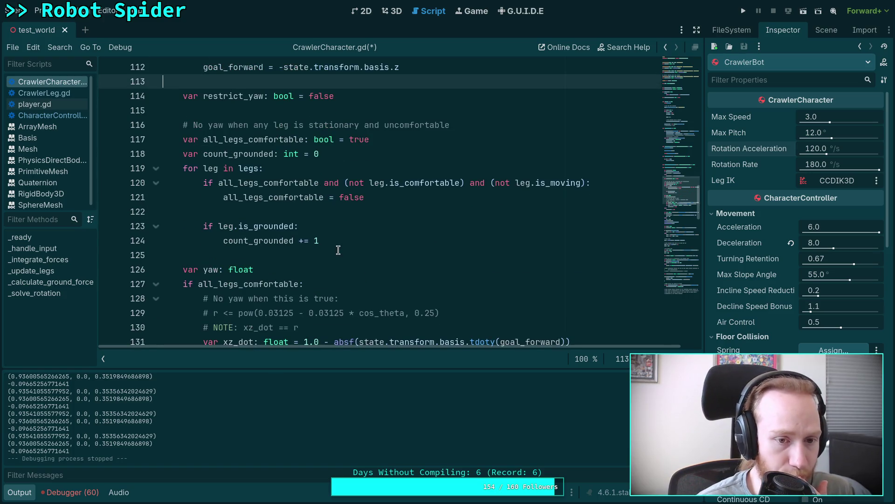
double_click(211, 269)
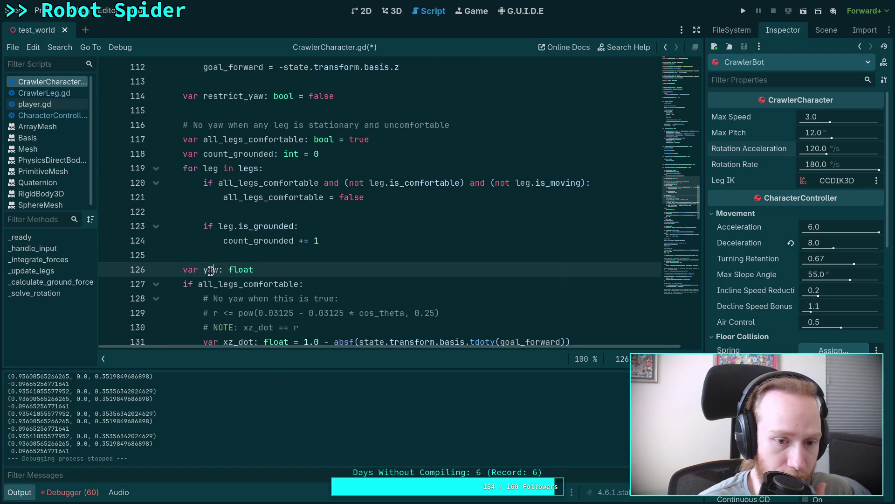
scroll(311, 258, down, 5)
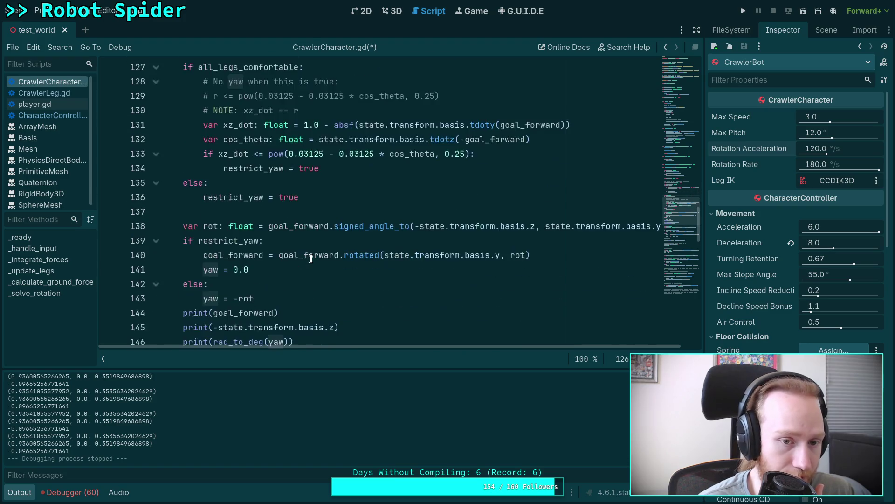
scroll(311, 258, down, 1)
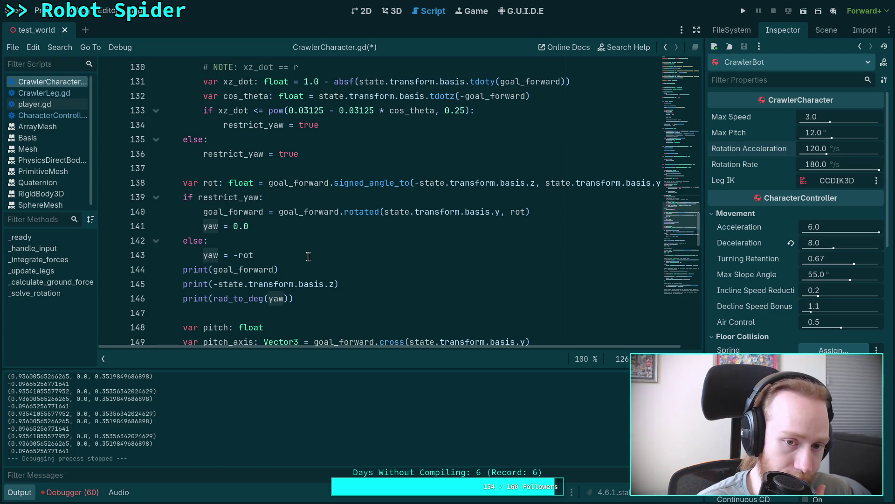
click(308, 256)
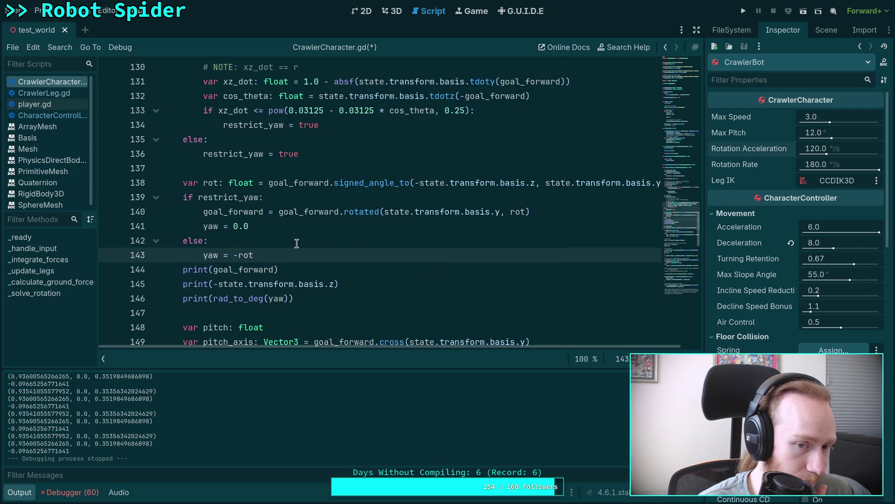
click(263, 183)
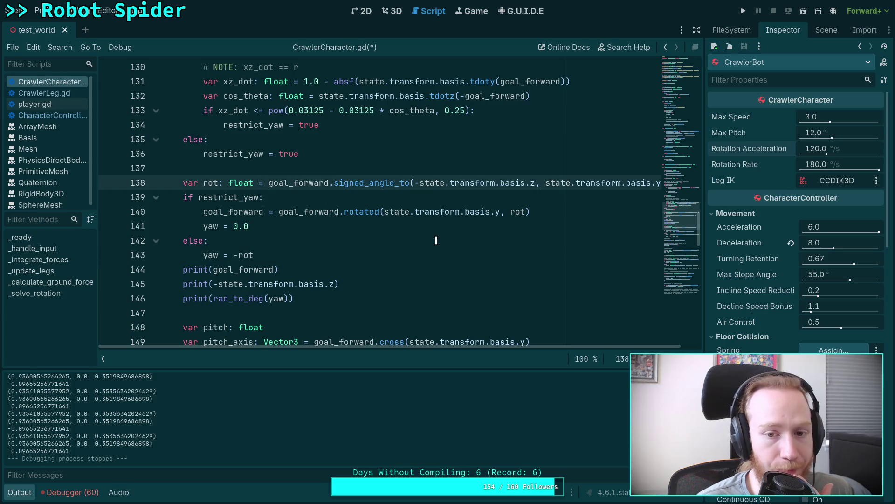
- Add a line after the rot calculation reading 'has_desired_rotation = rot >'
key(ctrl+Return)
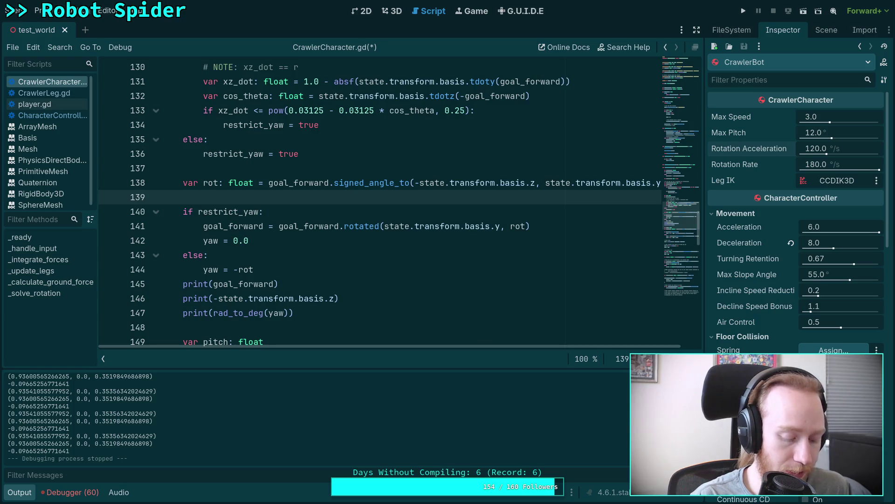
text(has)
key(Return)
text(= )
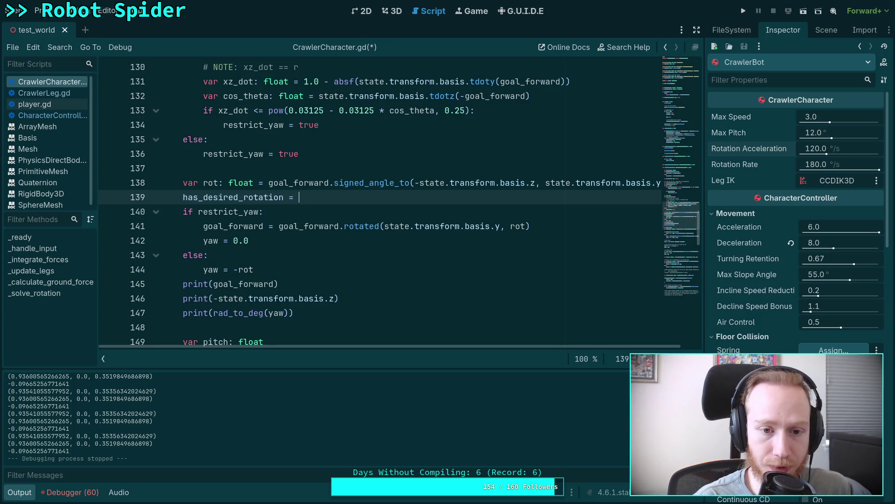
text(rot >)
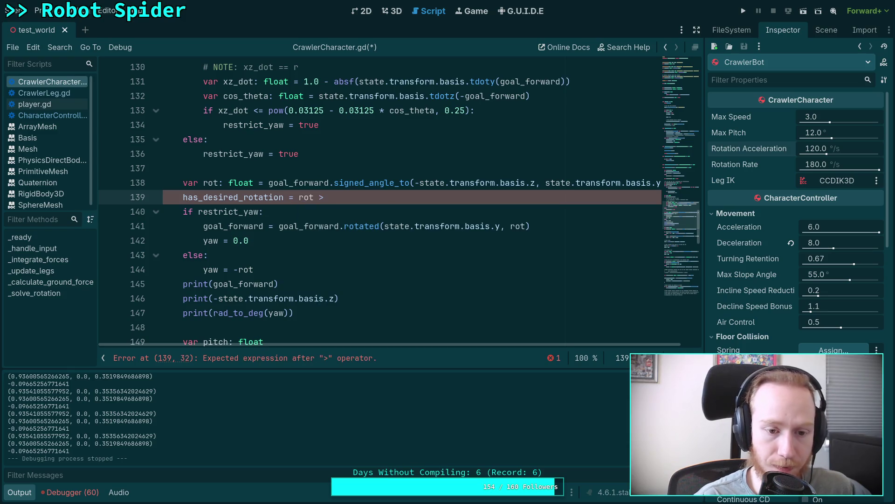
- Wrap rot in absf(), then switch to the terminal showing the git diff
click(300, 197)
text(abs)
key(Return)
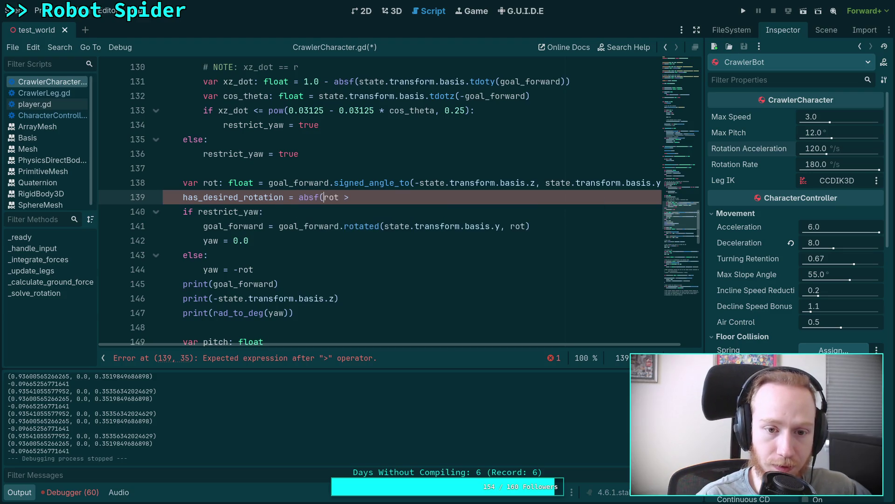
text())
key(End)
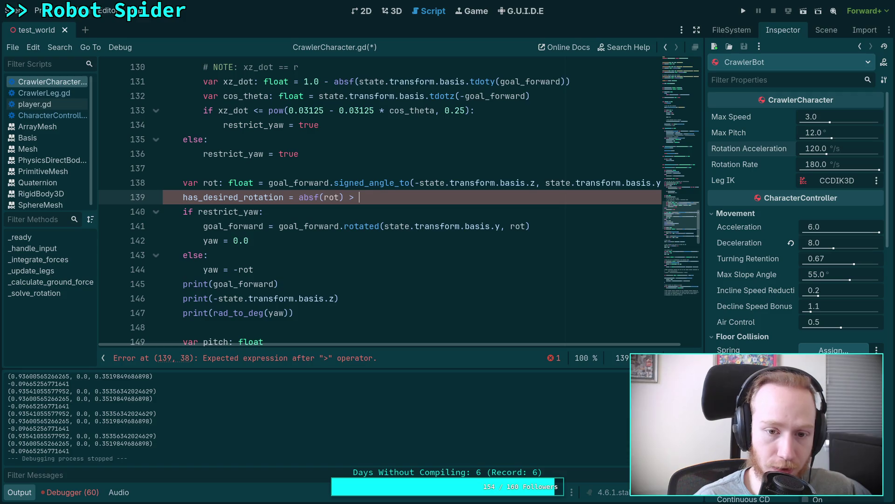
scroll(324, 212, down, 15)
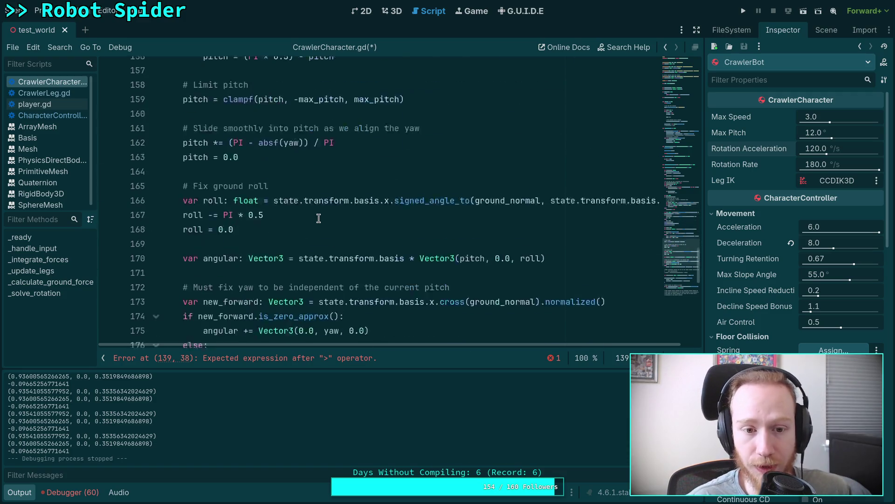
scroll(324, 213, up, 4)
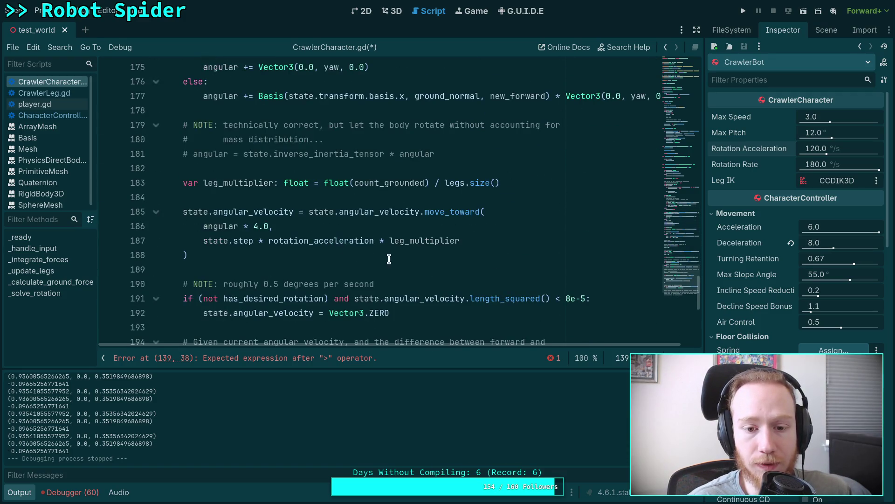
scroll(360, 248, up, 5)
scroll(359, 248, up, 8)
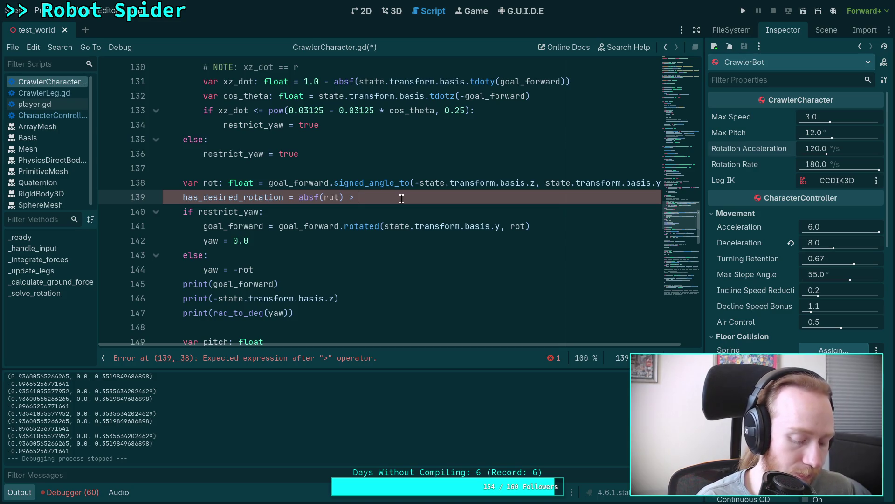
key(super+1)
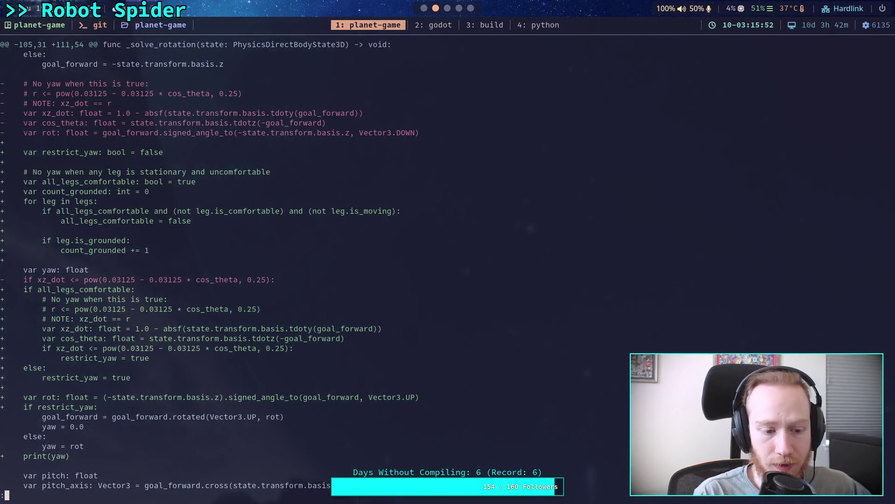
- In the Python REPL, change the recalled math.radians(0.1) to math.radians(0.5) and evaluate it
key(super+4)
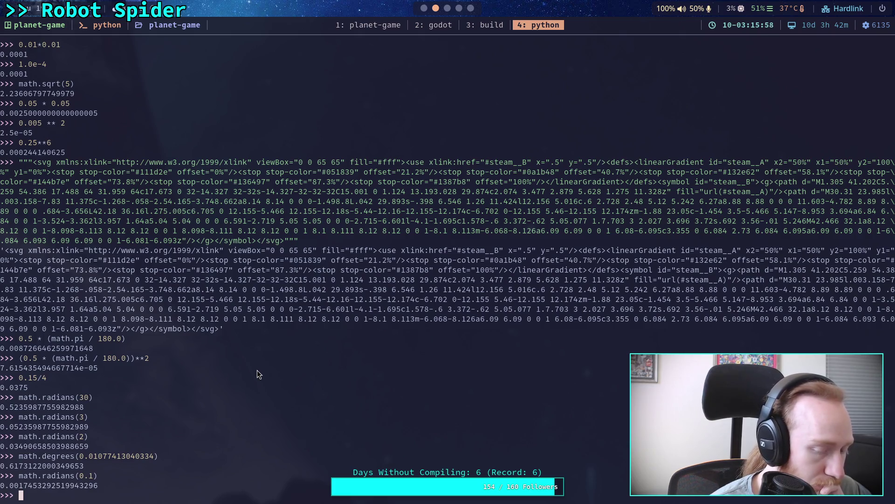
key(Up)
key(BackSpace)
key(BackSpace)
text(5))
key(Return)
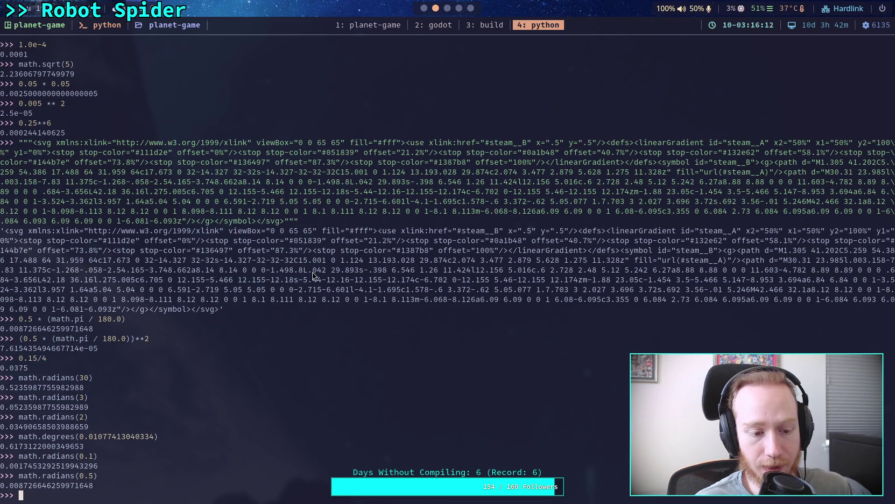
- Set the has_desired_rotation threshold to 0.0087 and start a '# NOTE: about 0.5 degrees' comment above it
click(433, 25)
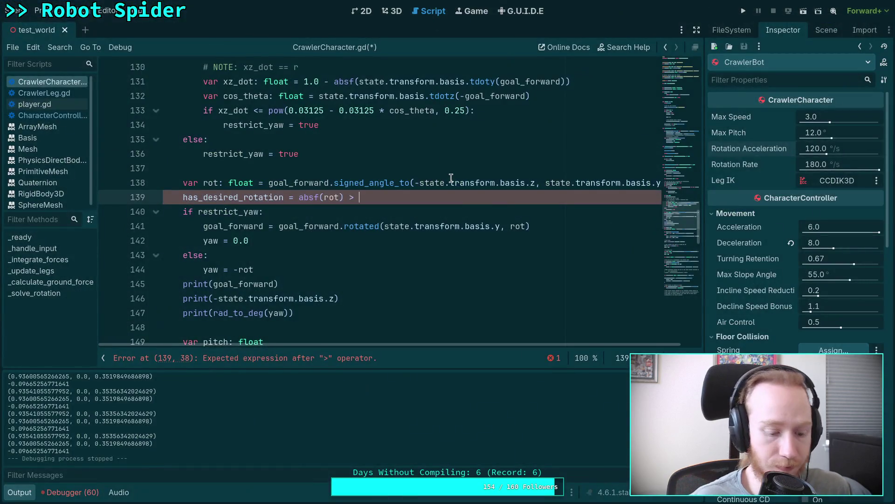
text(0.00)
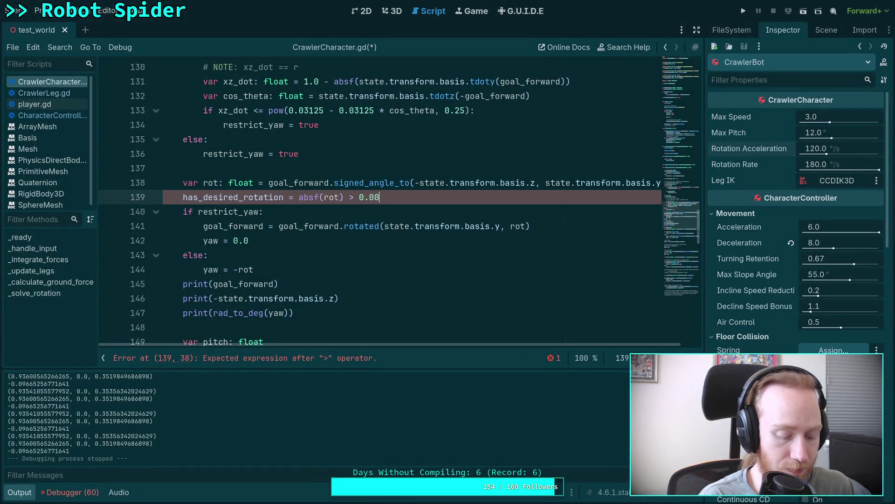
key(Up)
key(End)
key(Return)
text(@)
key(BackSpace)
key(BackSpace)
text(NOTE)
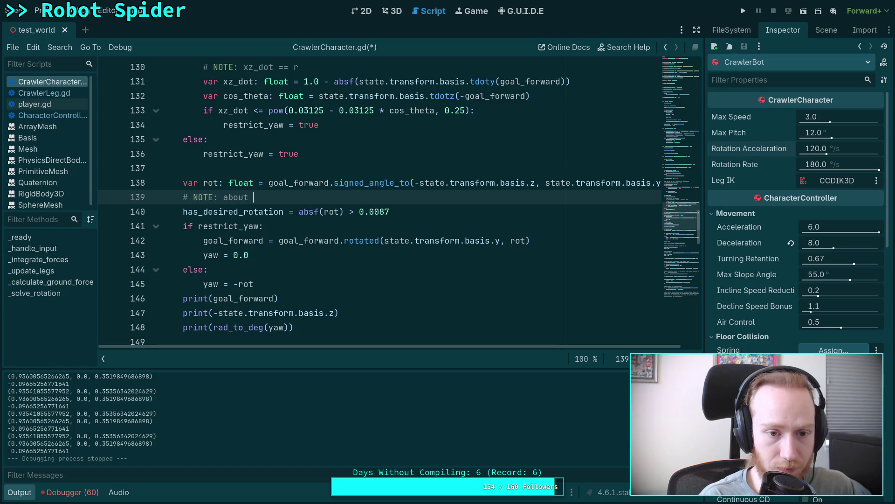
text(egrees)
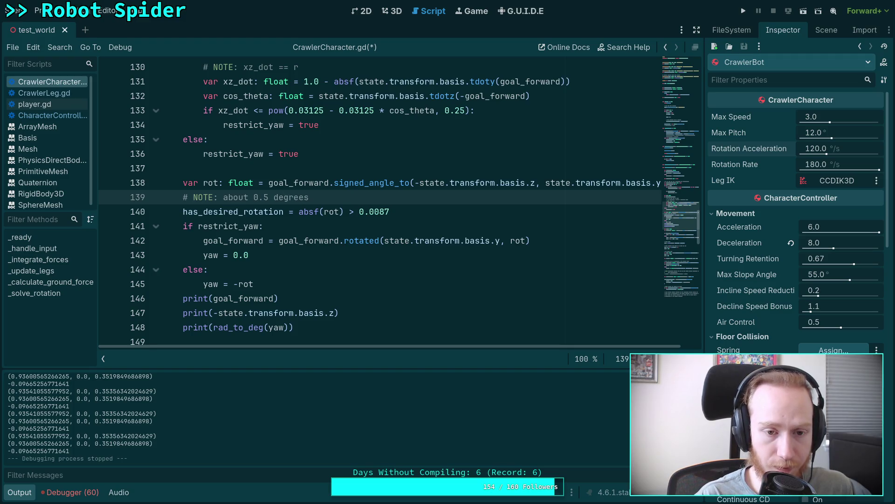
- Evaluate math.radians(1) in the Python REPL, getting 0.017453292519943295, then return to the Godot comment
key(super+2)
key(super+3)
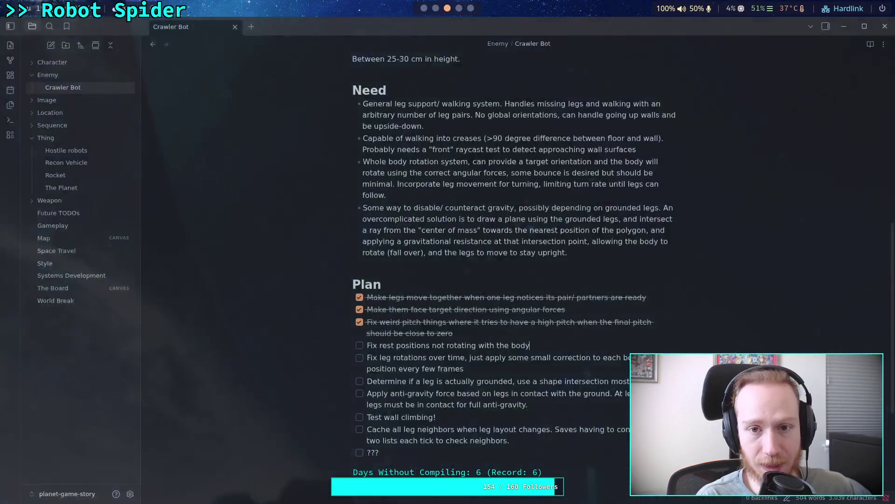
key(super+2)
key(Up)
key(Left)
key(BackSpace)
key(BackSpace)
key(BackSpace)
text(1)
key(Return)
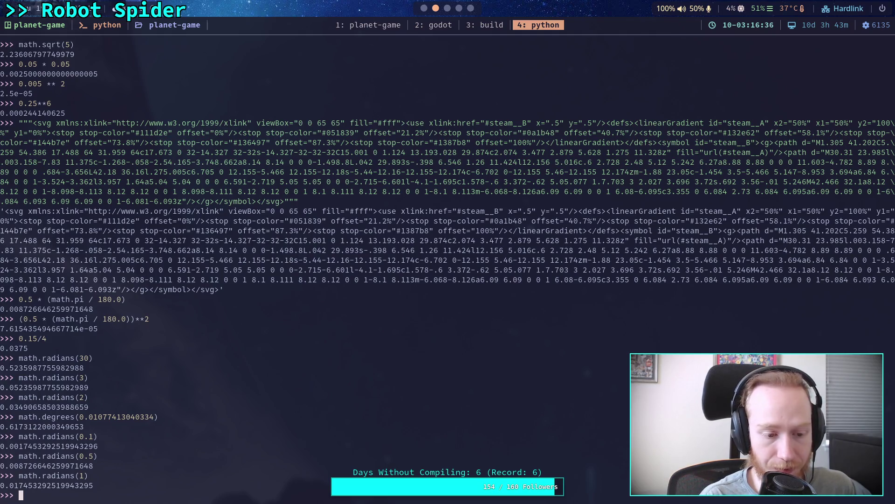
key(super+1)
click(306, 198)
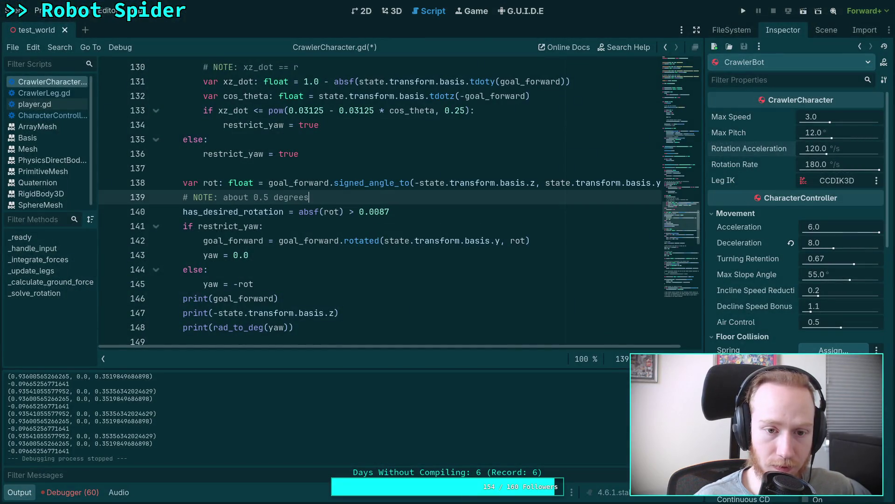
- Change the comment to 'about 1 degree' and the threshold to 0.0174, then save
key(BackSpace)
key(BackSpace)
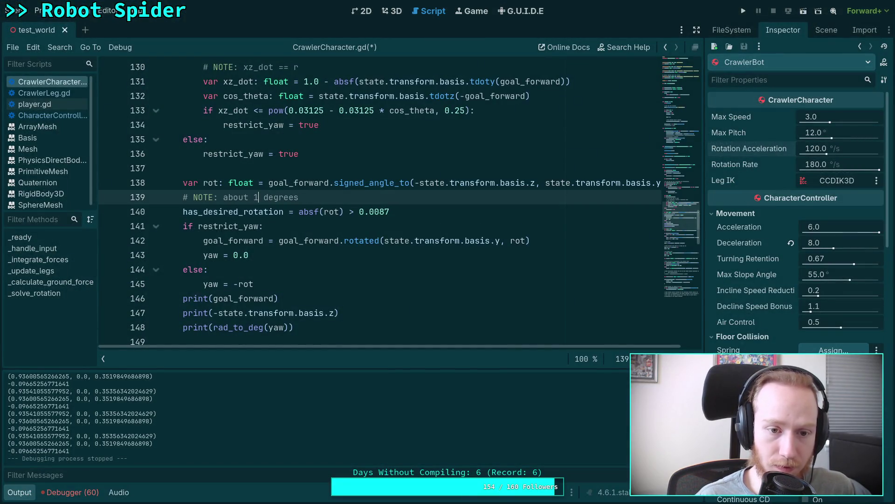
key(BackSpace)
key(Down)
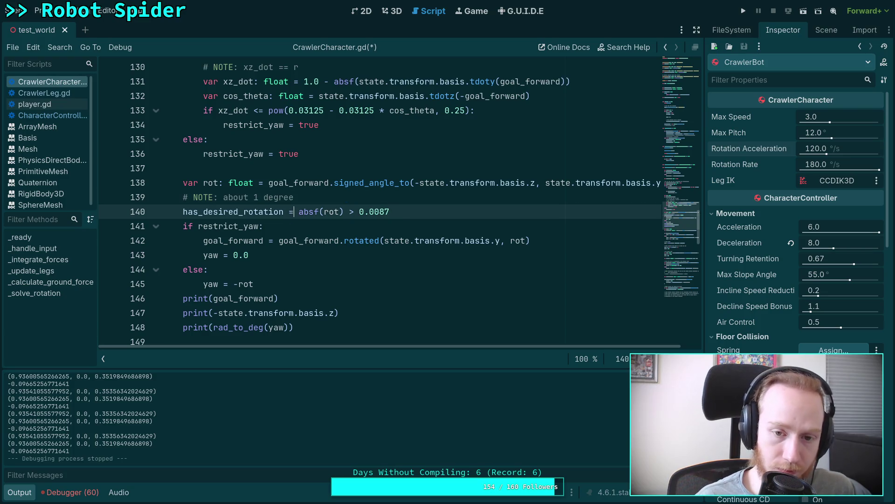
key(shift+Right)
key(shift+Right)
key(shift+Right)
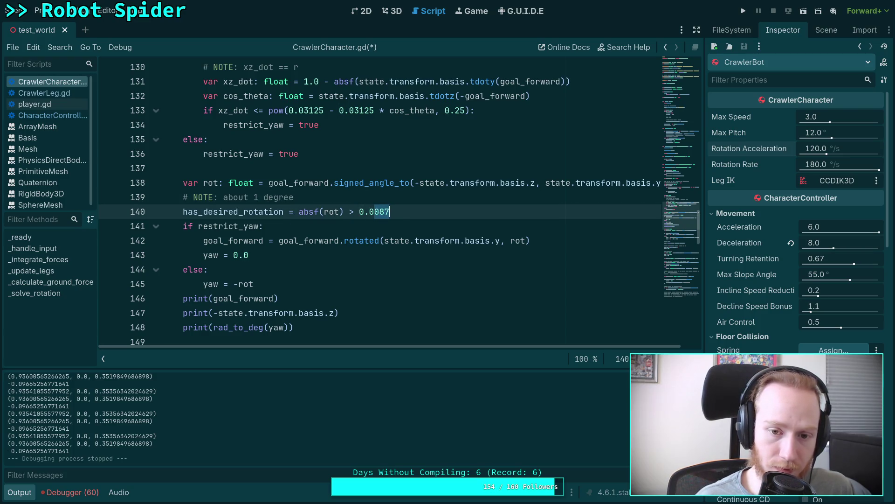
text(174)
key(ctrl+s)
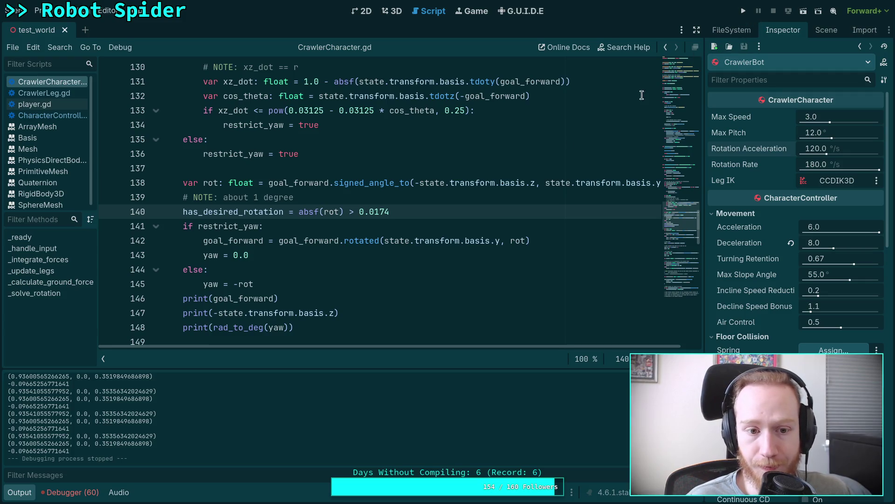
- Replace '(not has_desired_rotation)' on line 192 with angular.is_zero_approx() and save
scroll(232, 211, down, 19)
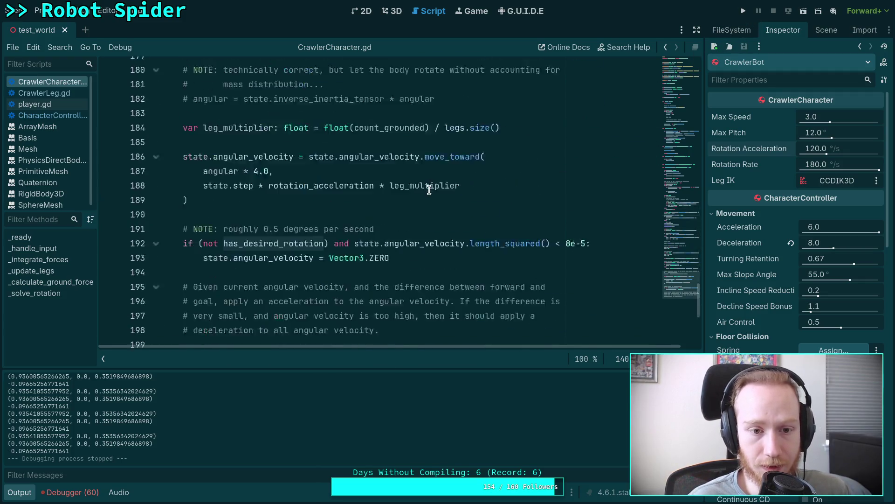
scroll(438, 186, up, 4)
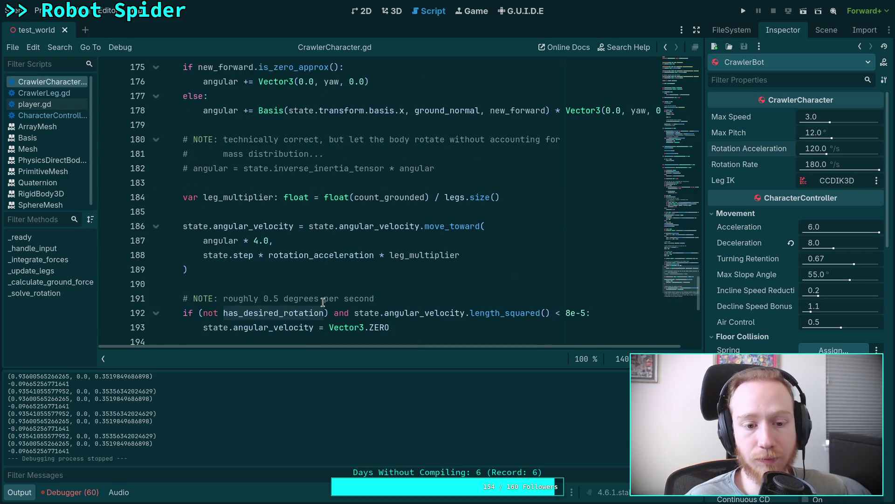
drag(330, 313, 196, 315)
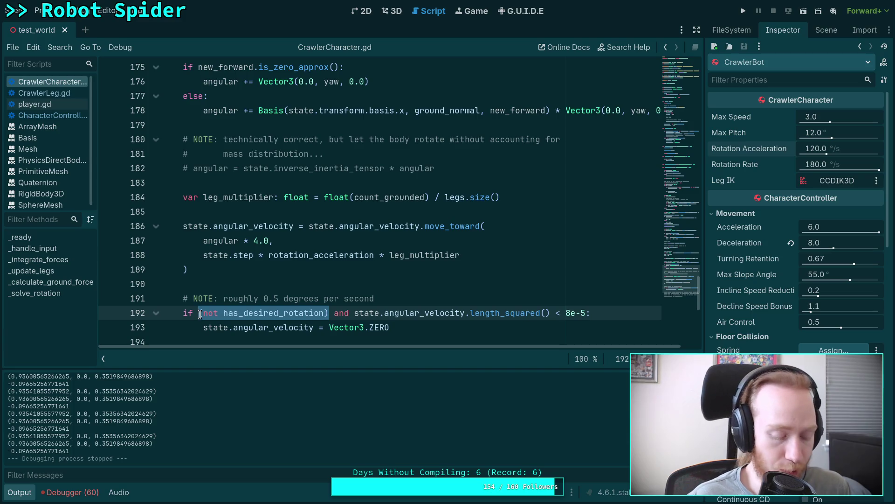
text(angular.i)
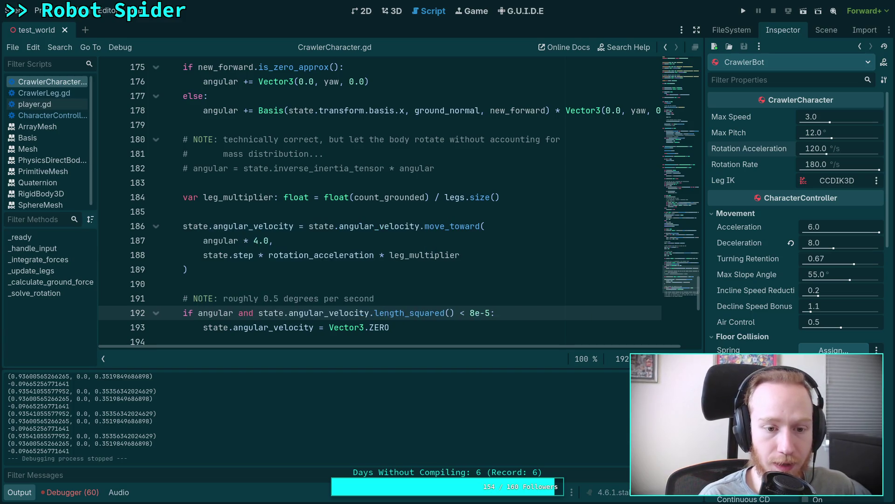
text(s)
key(Down)
key(Down)
key(Down)
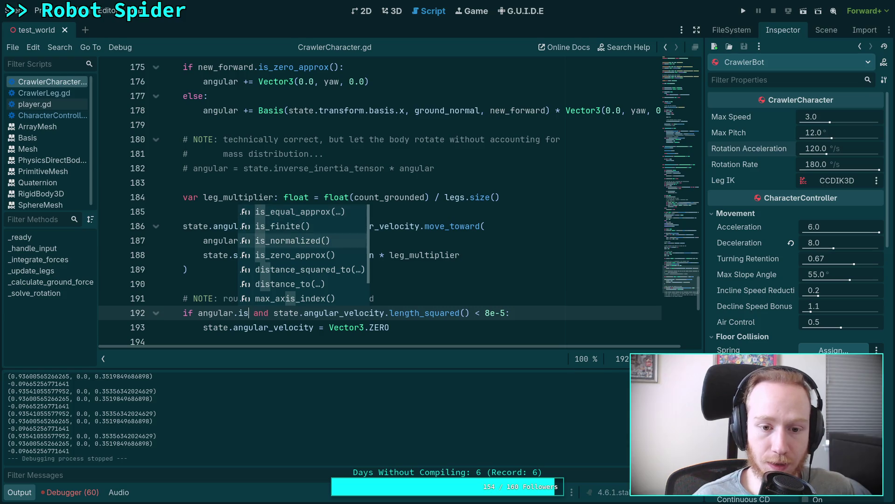
key(Return)
key(ctrl+s)
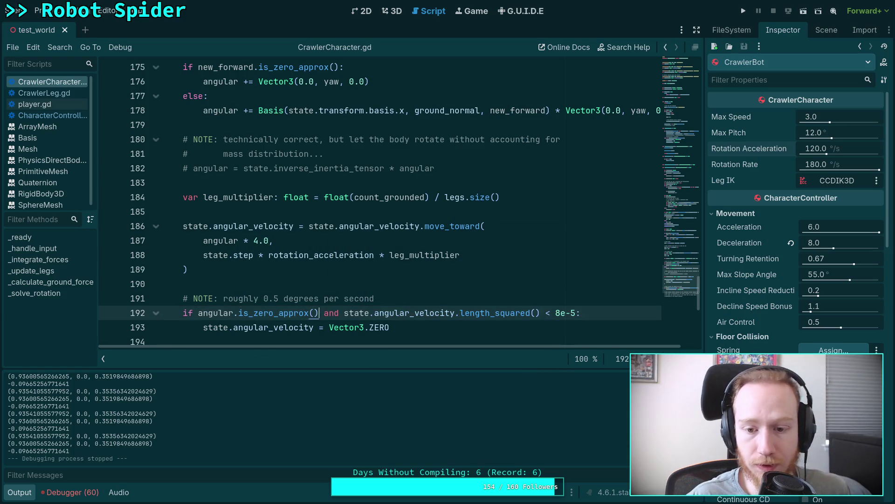
- Run the project, walk the spider toward the camera with W twice, then stop the game
click(744, 11)
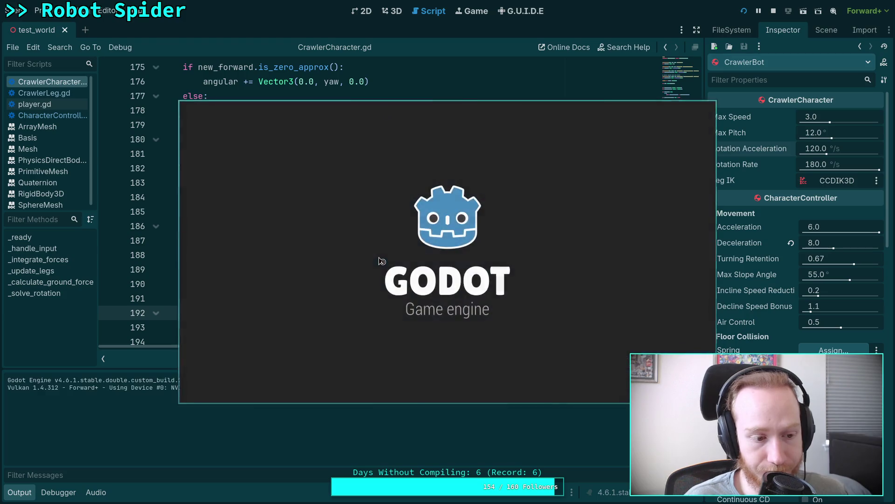
key(w)
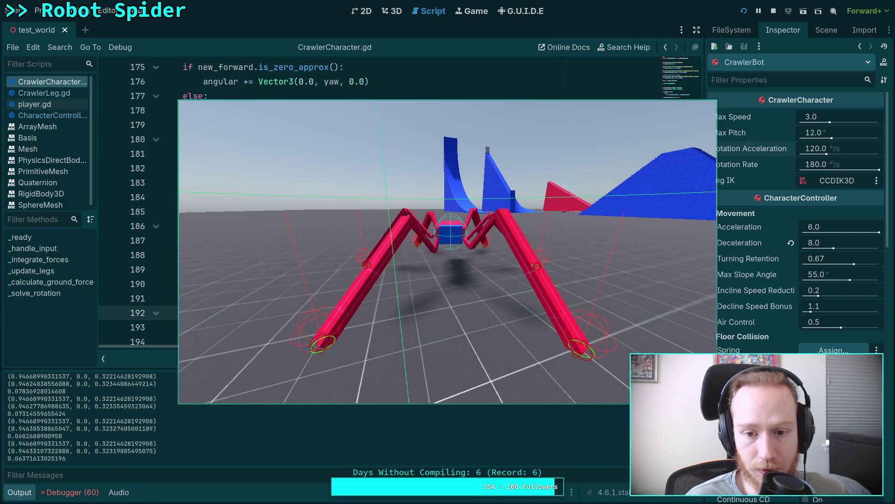
key(w)
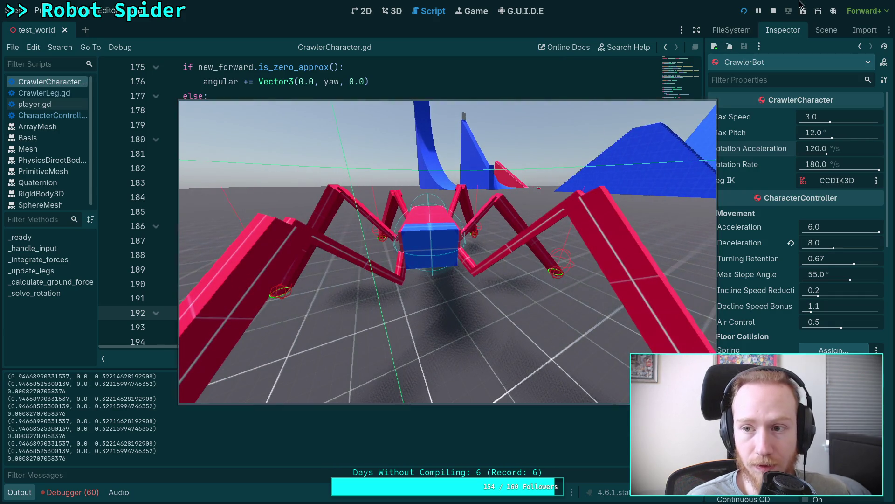
click(774, 13)
scroll(526, 215, down, 2)
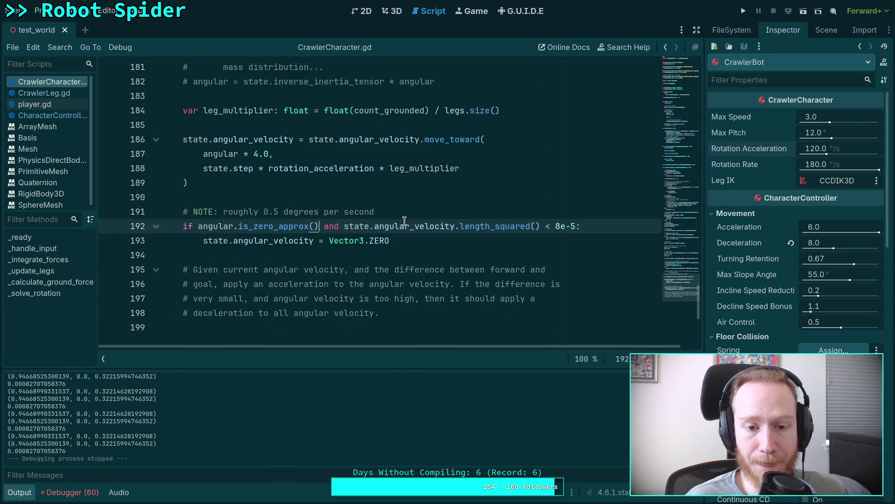
- Add an else: branch after the angular velocity reset line
click(458, 239)
key(Return)
text(else:)
key(Return)
- Delete the rad_to_deg(yaw) print and cut the goal_forward and basis.z prints after the yaw block
scroll(473, 235, up, 8)
scroll(393, 216, up, 7)
scroll(313, 205, down, 1)
scroll(313, 205, up, 1)
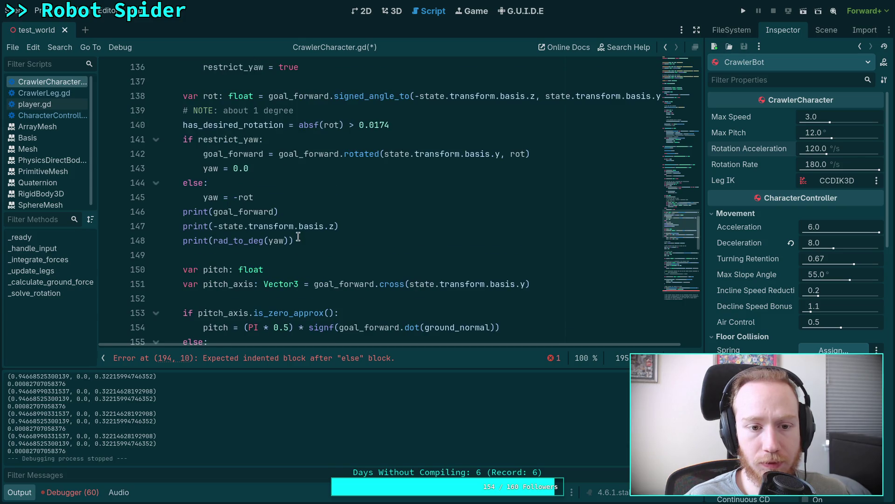
drag(315, 241, 184, 212)
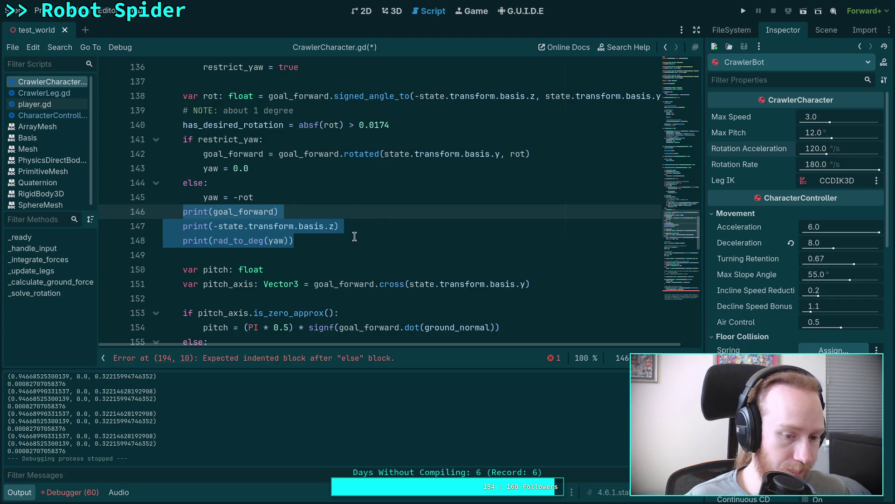
click(298, 243)
mouse_move(344, 243)
mouse_down()
mouse_move(349, 225)
mouse_move(183, 213)
mouse_up()
key(ctrl+c)
key(BackSpace)
key(BackSpace)
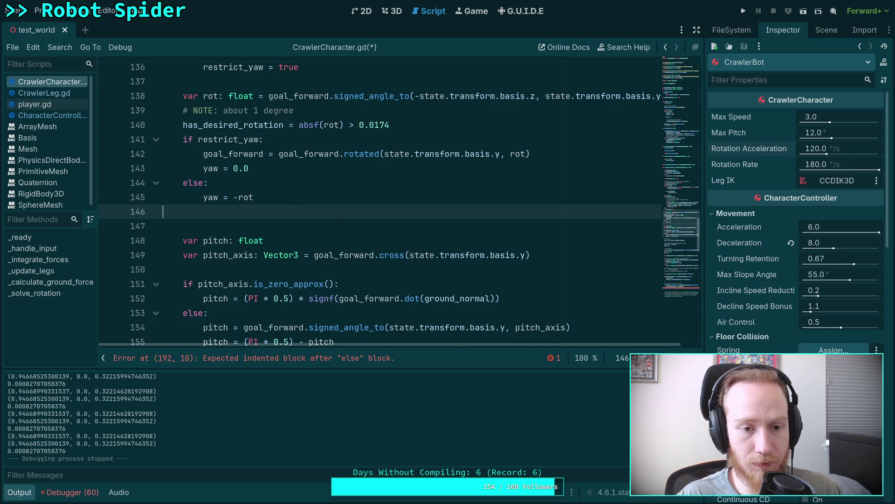
key(BackSpace)
- Paste the goal_forward and basis.z prints into the else branch, fix their indentation, save, and run
scroll(316, 316, down, 12)
click(315, 313)
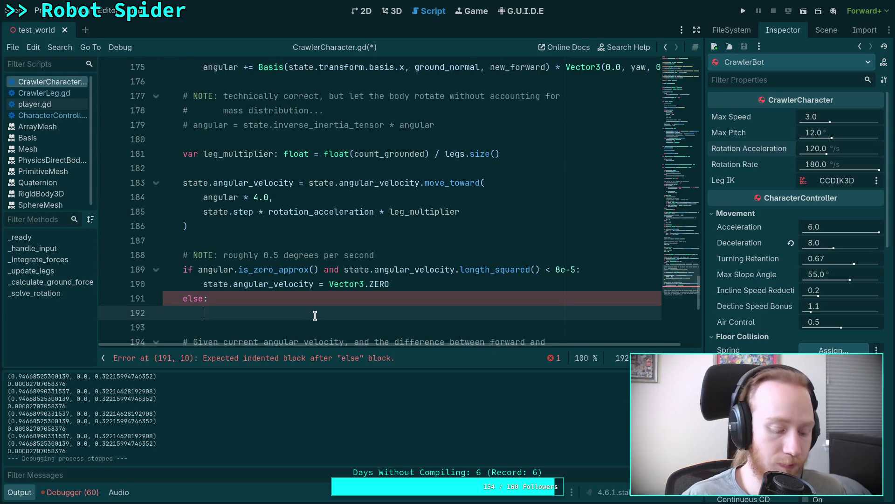
key(ctrl+v)
key(Tab)
key(ctrl+s)
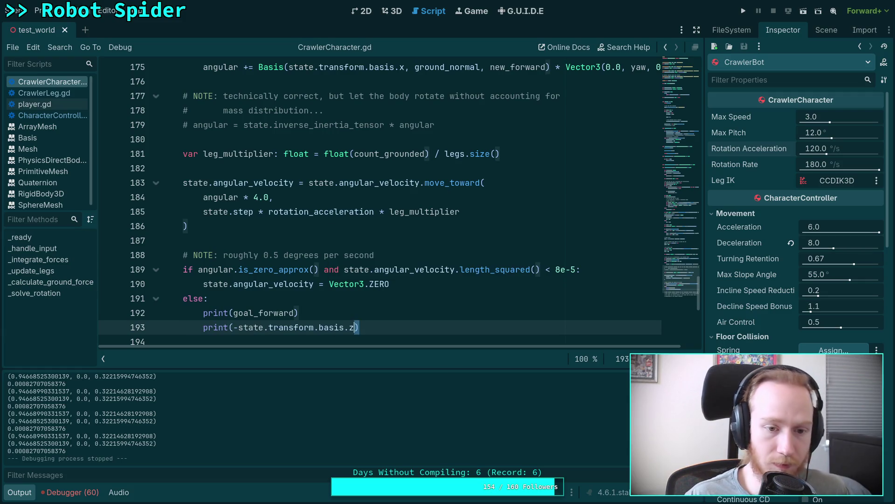
click(743, 10)
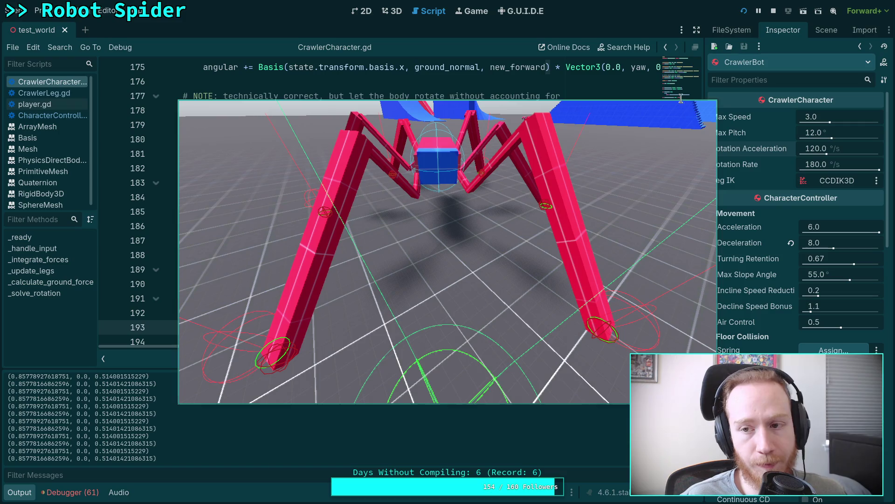
- Stop the spider test run after watching the alternating goal and forward vectors in the log
key(F8)
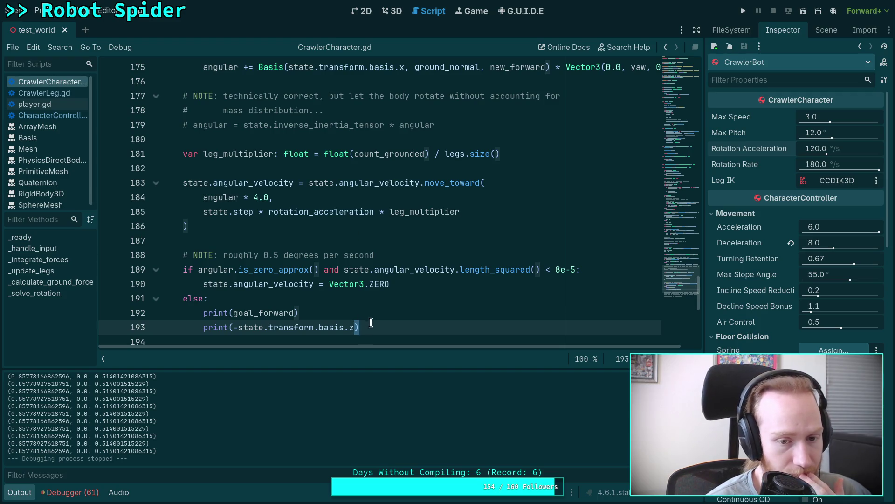
- Delete the else branch with its goal_forward and basis.z prints and leftover blank lines, then save and run
click(376, 307)
text())
drag(372, 326, 348, 299)
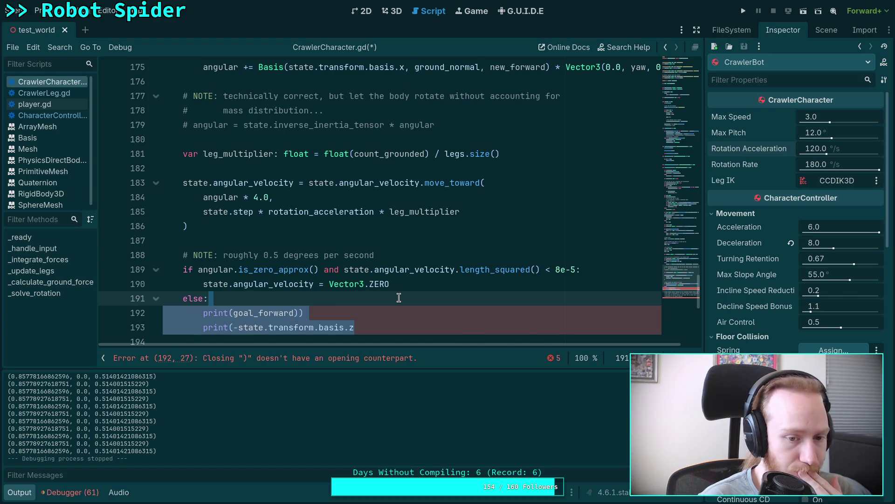
key(BackSpace)
key(BackSpace)
key(BackSpace)
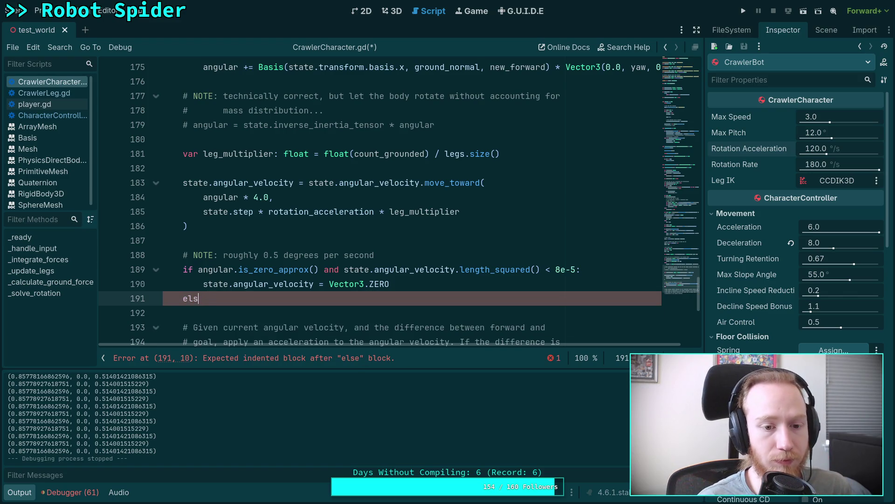
key(BackSpace)
key(Tab)
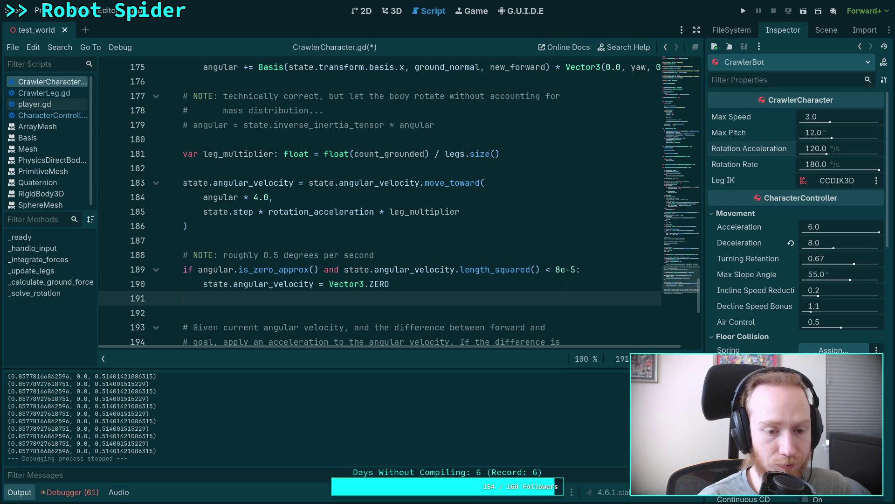
key(BackSpace)
key(BackSpace)
click(347, 234)
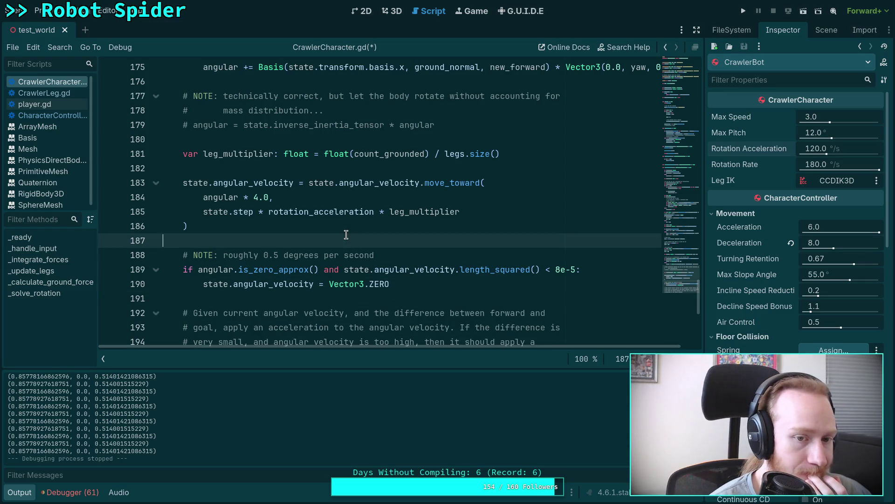
scroll(419, 241, up, 9)
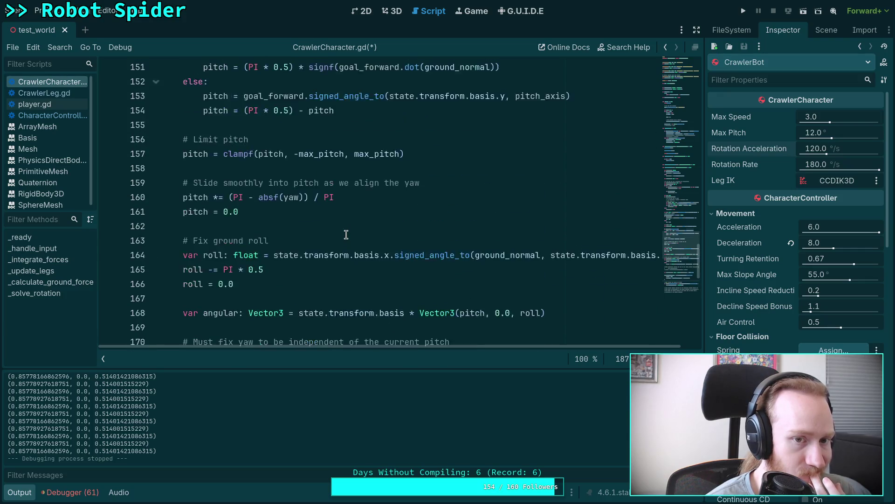
click(743, 10)
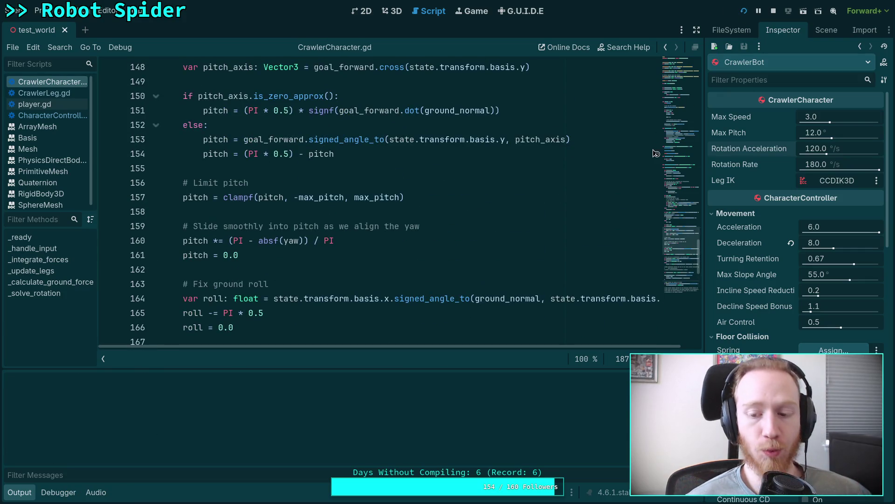